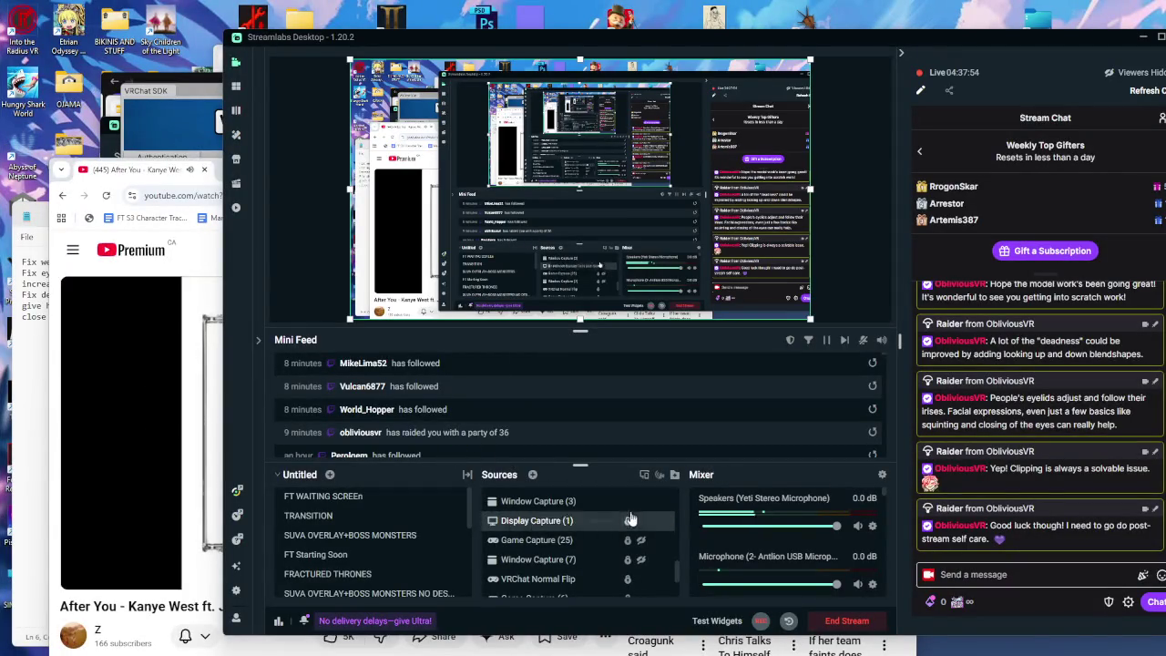
Hide the Display Capture (1) source in Streamlabs Desktop so the stream output goes black.
left_click(639, 521)
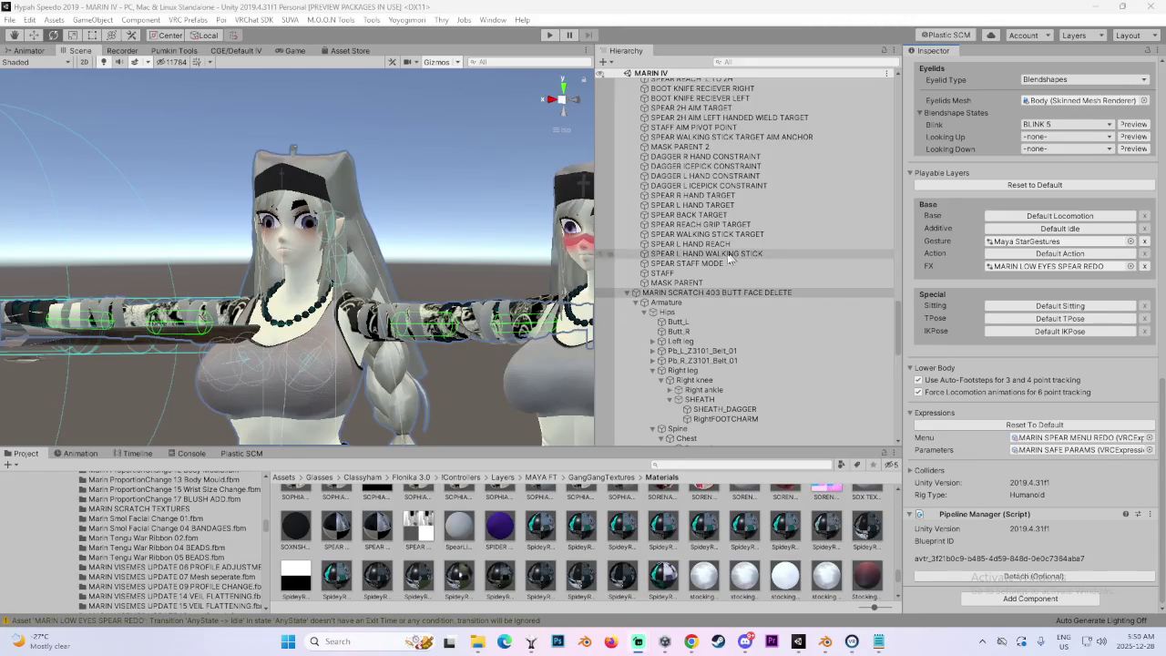
Switch the Scene view to Front and zoom in close on the avatar's face.
left_click(575, 100)
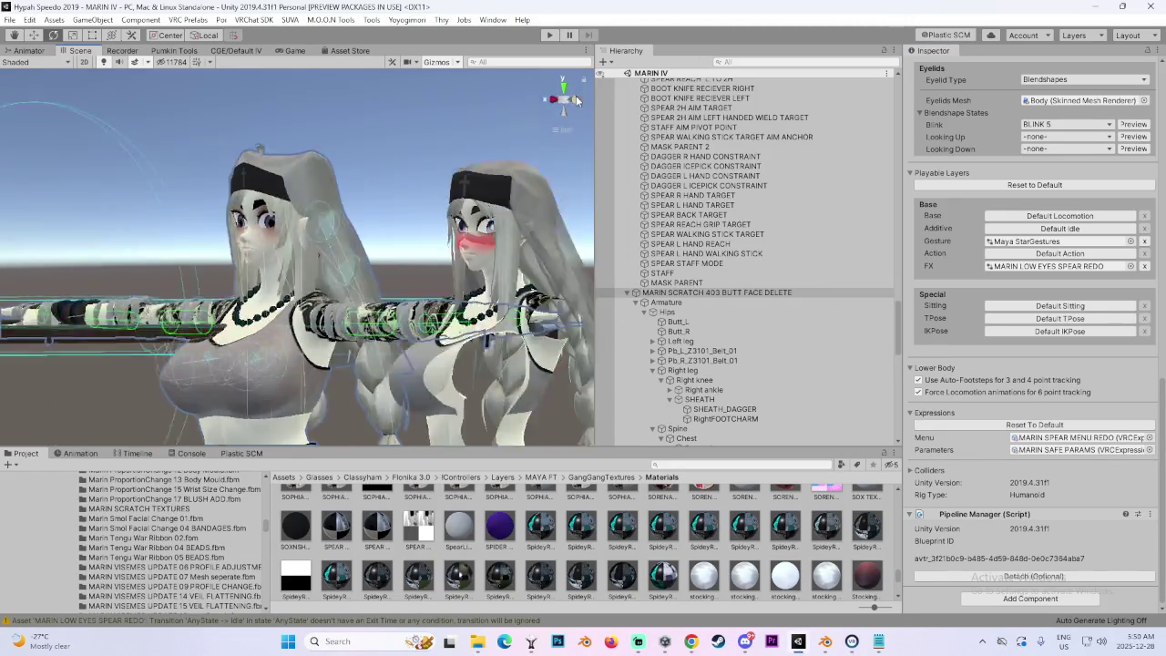
scroll("down", 3)
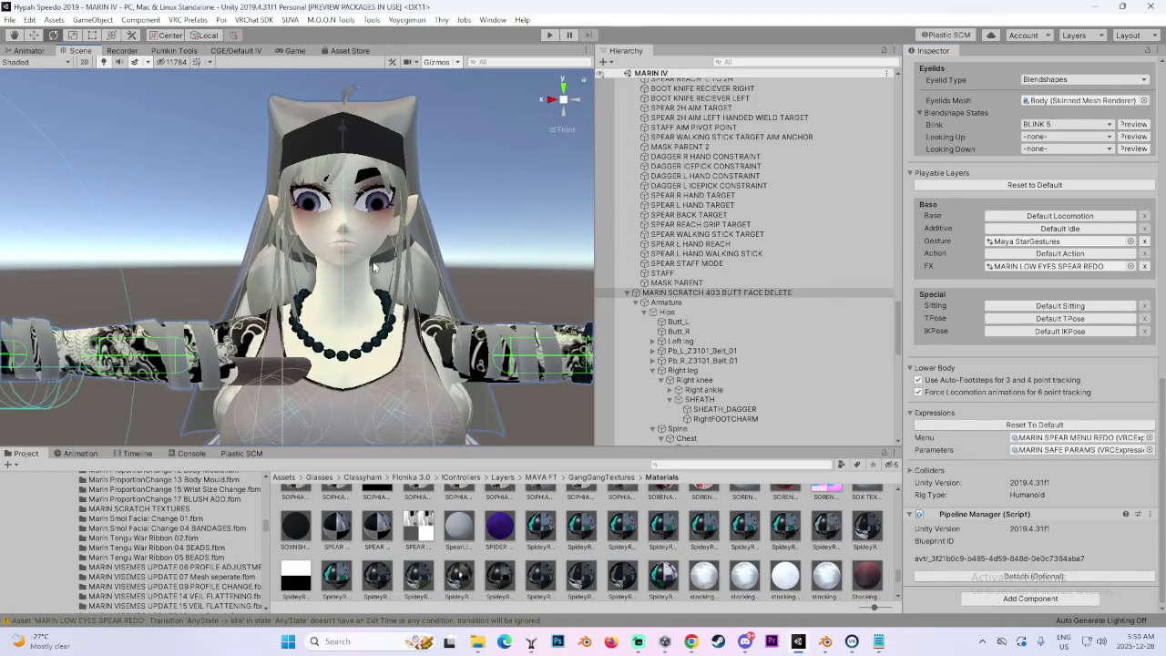
left_click(440, 218)
scroll("down", 3)
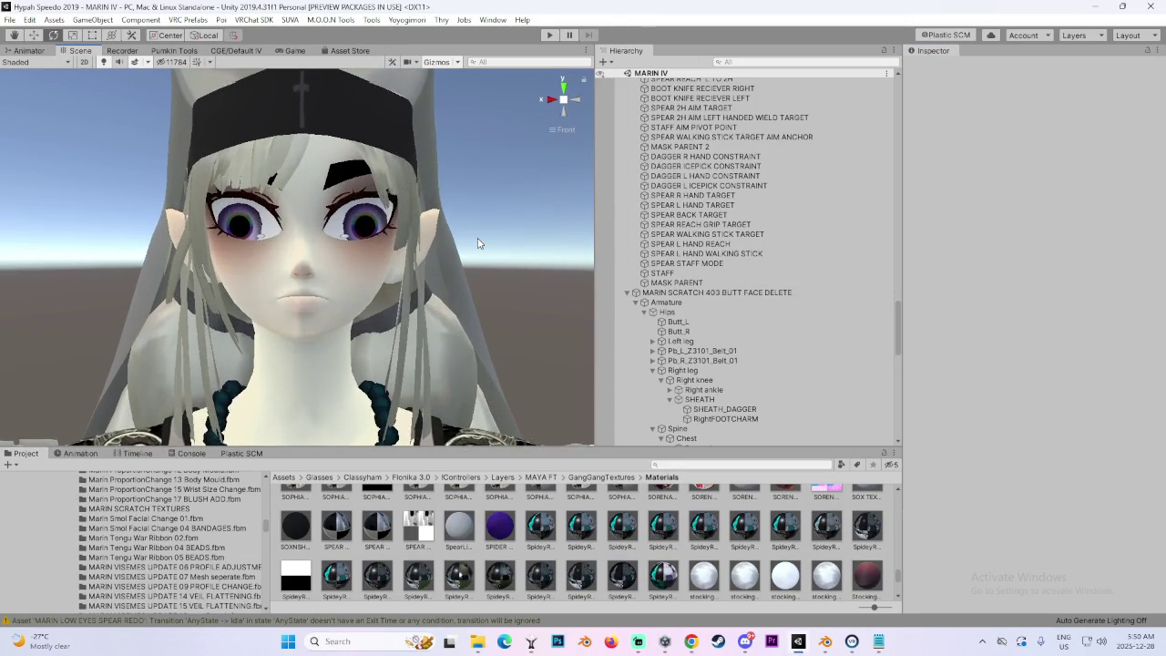
scroll("down", 3)
scroll("down", 3)
scroll("down", 3)
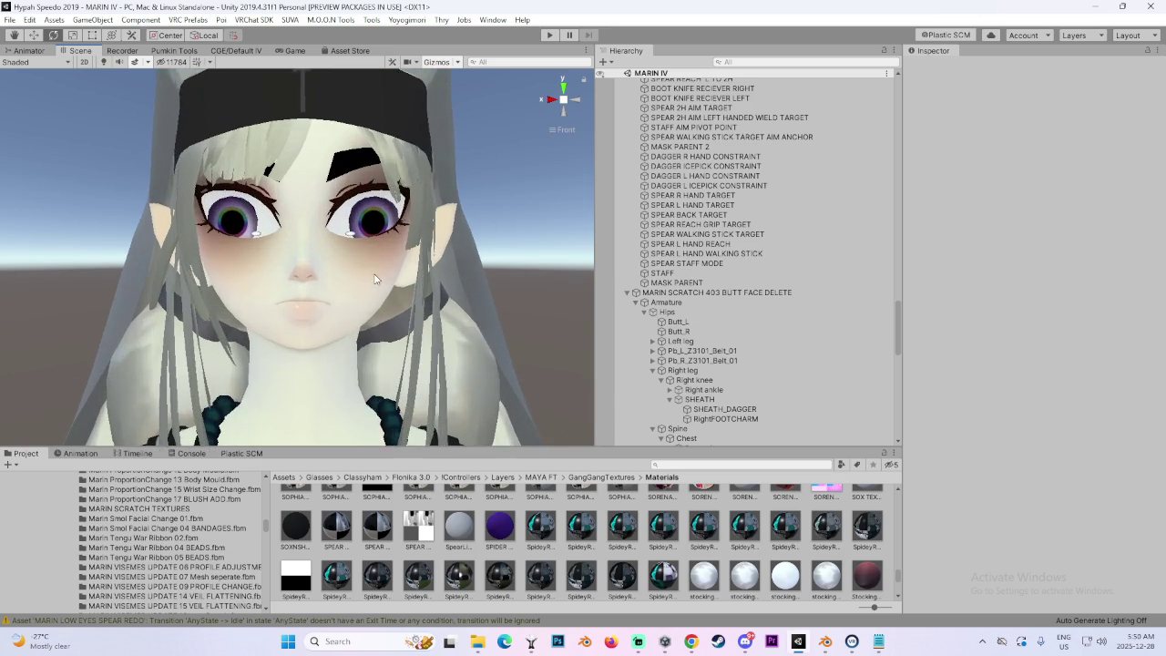
scroll("up", 3)
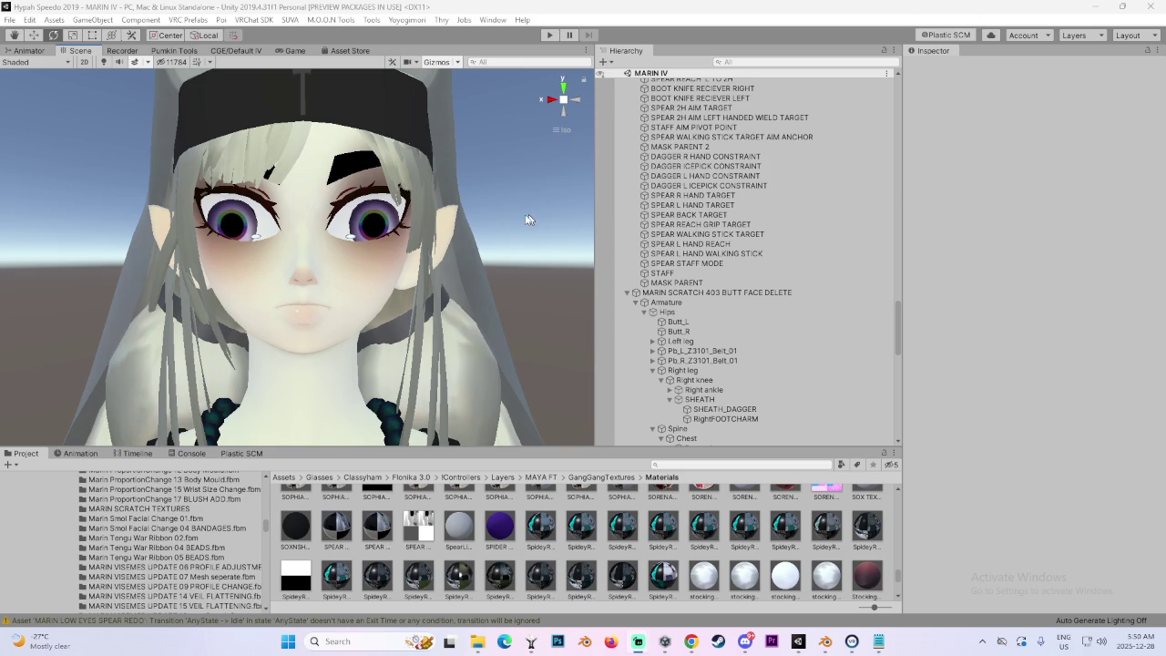
Toggle the Scene lighting preview to check face shading, then orbit away from the face.
left_click(103, 62)
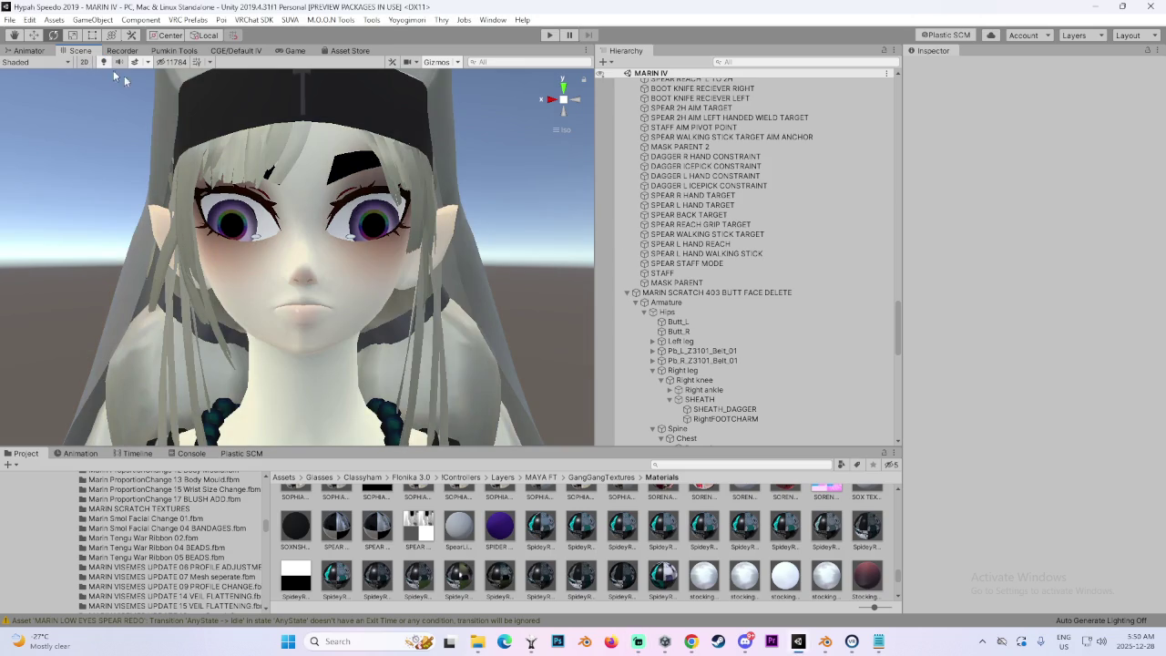
scroll("down", 3)
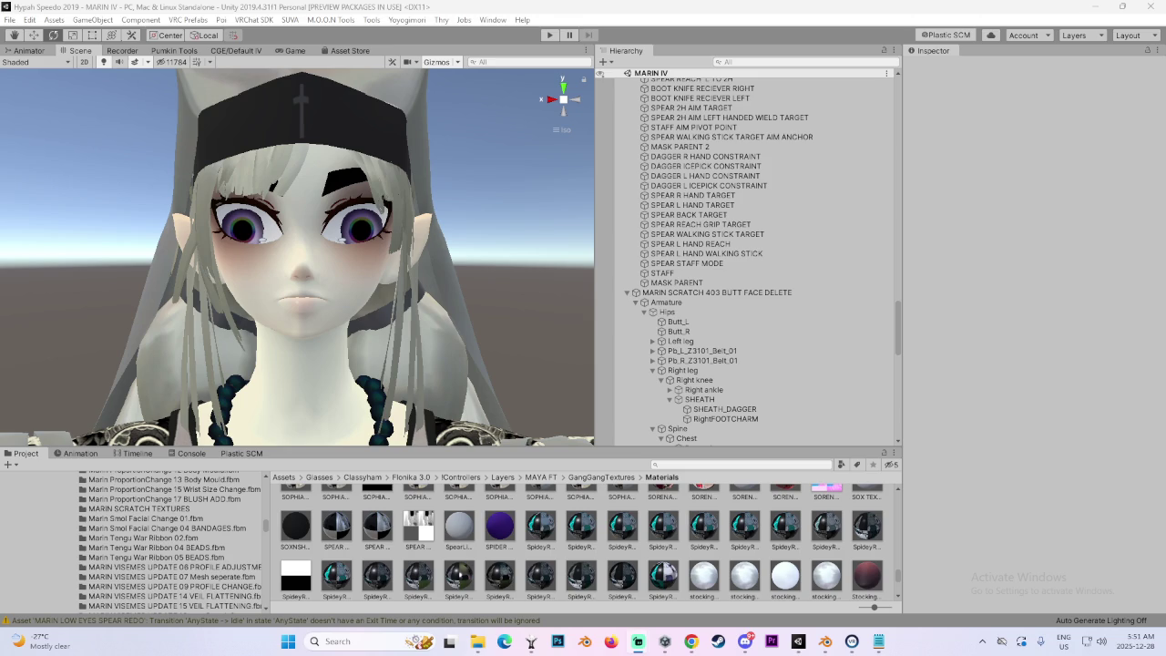
scroll("up", 3)
left_click_drag(504, 282, 380, 238)
Select the avatar's Body and preview the SHOCKED blend shape, then return it to zero.
left_click(387, 265)
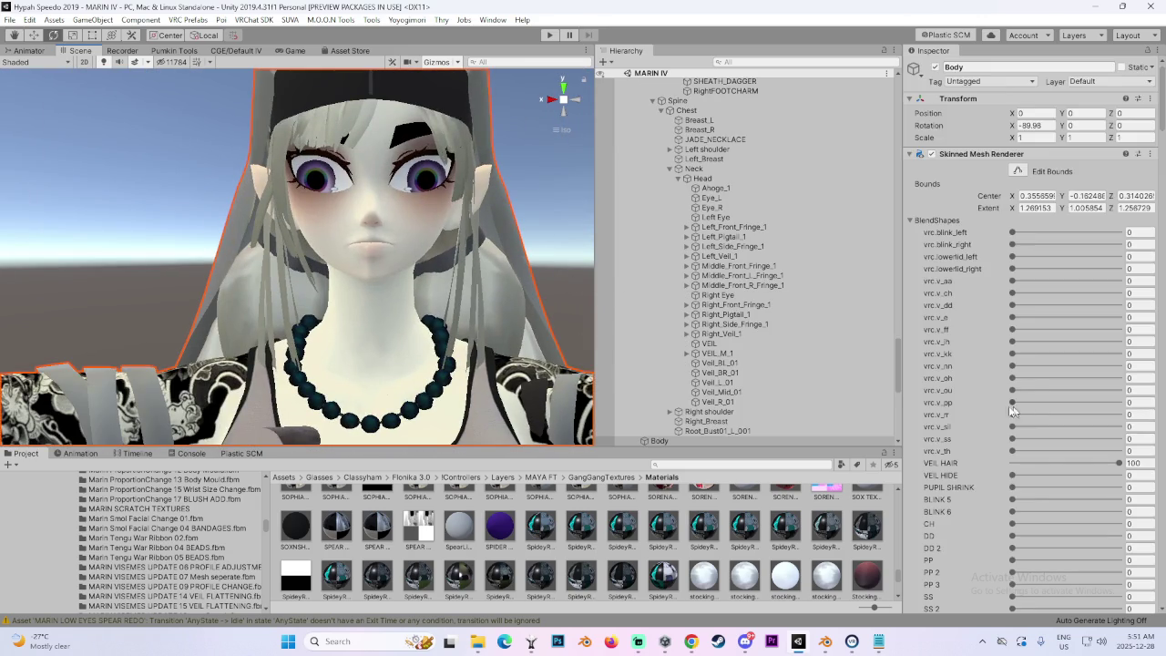
scroll("down", 3)
scroll("down", 3)
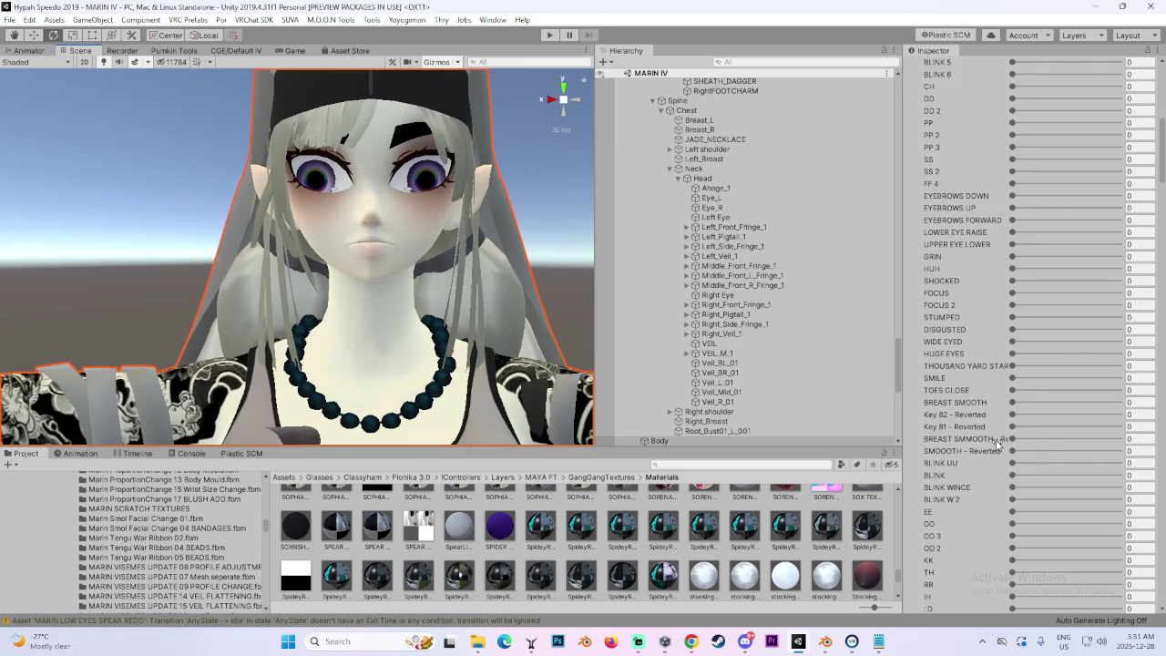
scroll("up", 3)
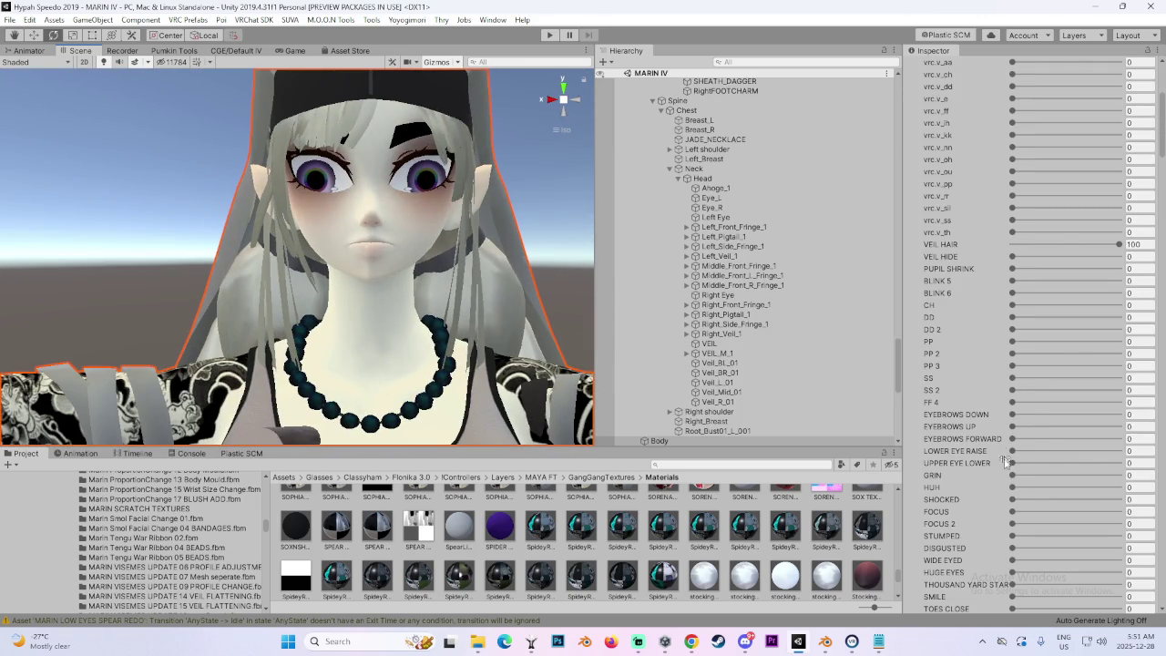
left_click_drag(1011, 500, 1011, 499)
left_click_drag(465, 365, 453, 331)
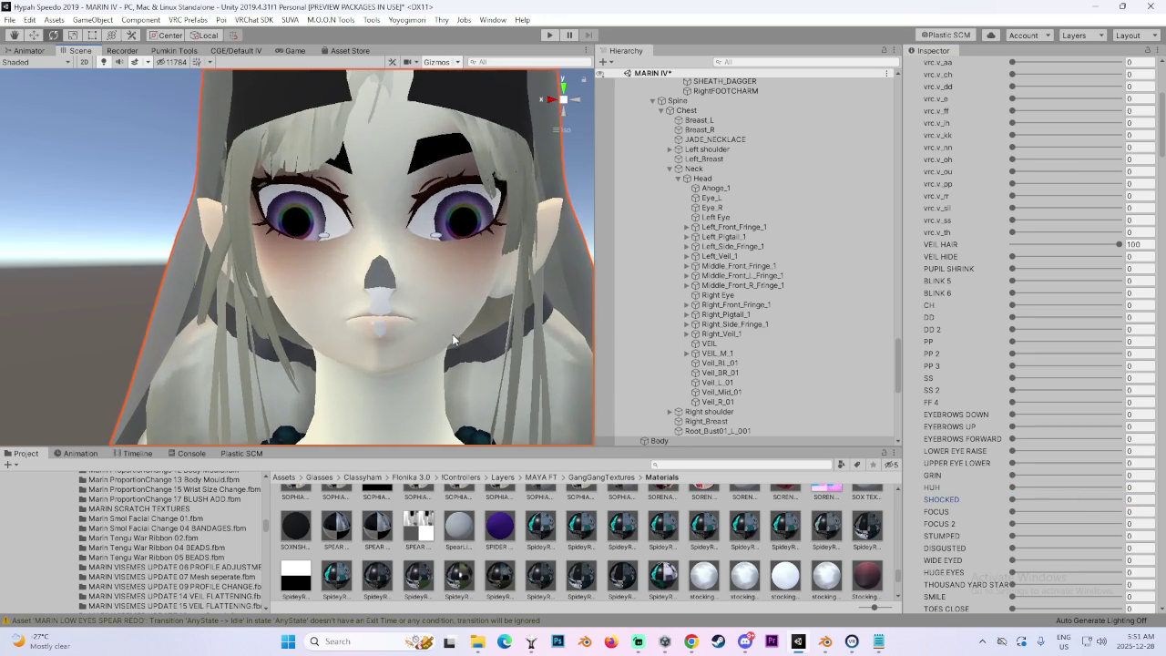
Try FOCUS at full strength and EYEBROWS DOWN, resetting both afterwards.
left_click_drag(1011, 511, 1119, 511)
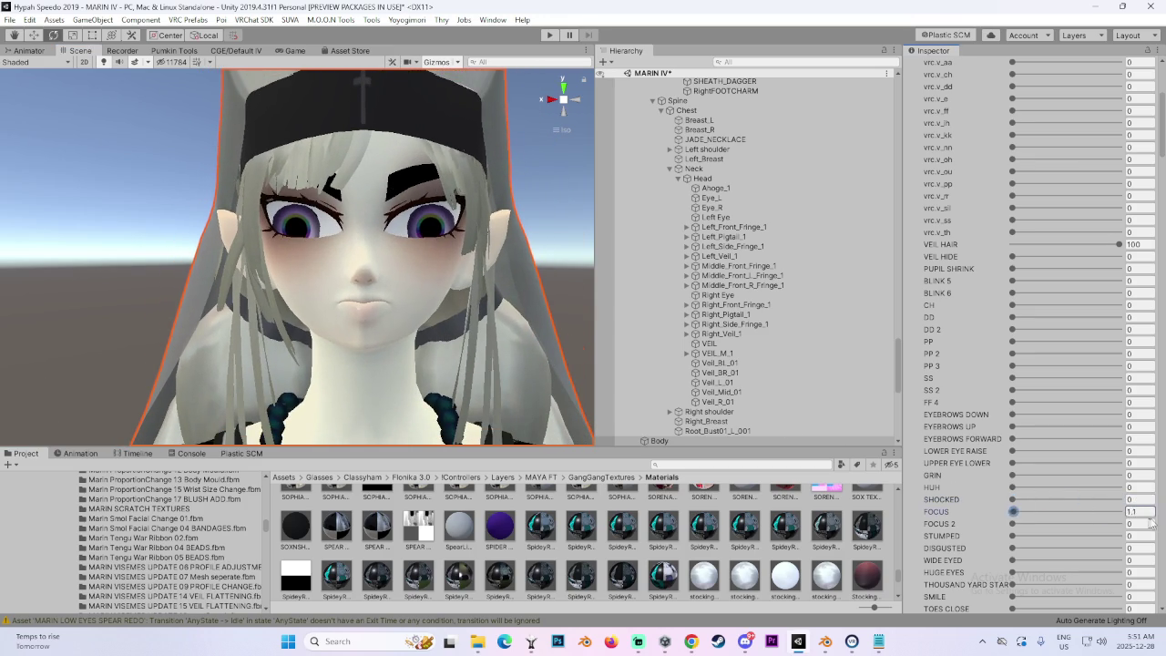
left_click_drag(446, 353, 484, 356)
left_click_drag(1038, 512, 927, 501)
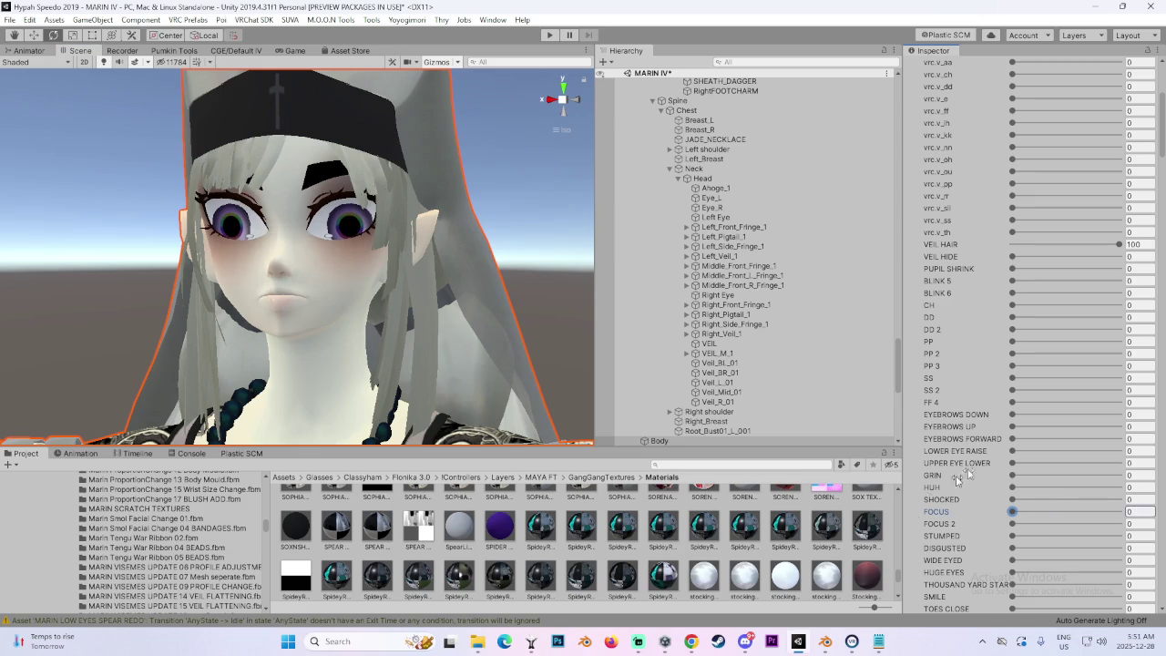
left_click_drag(1013, 414, 873, 396)
Shrink the pupils with PUPIL SHRINK 34.5, view from the front, then restore them.
left_click_drag(1012, 270, 1050, 269)
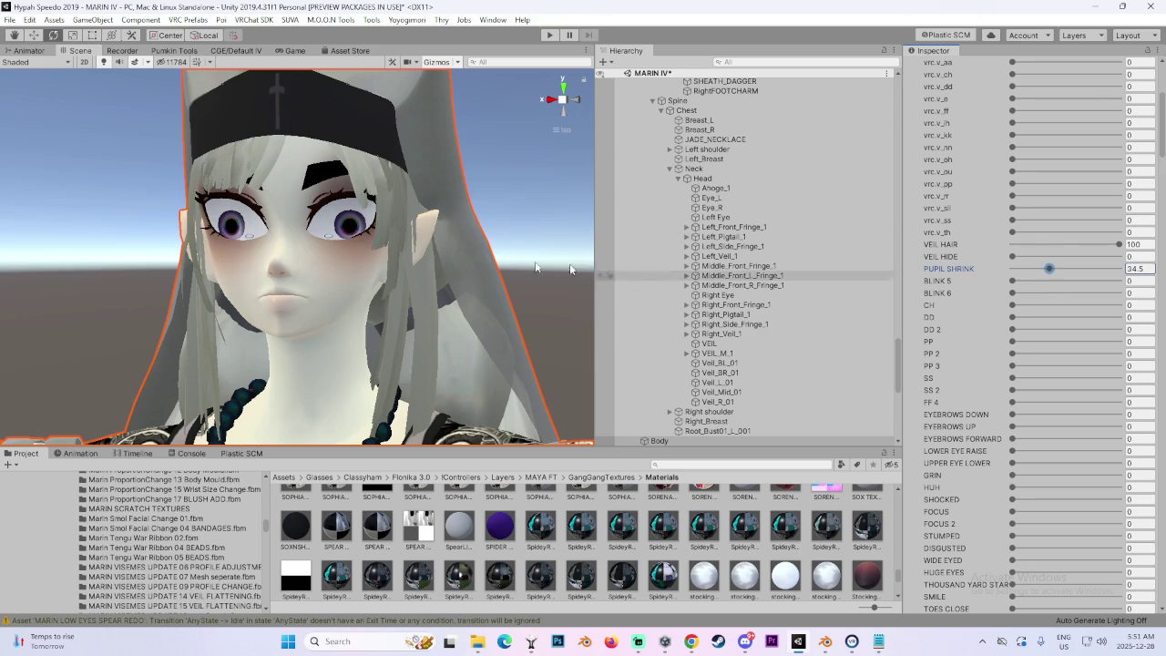
left_click(564, 101)
left_click(575, 102)
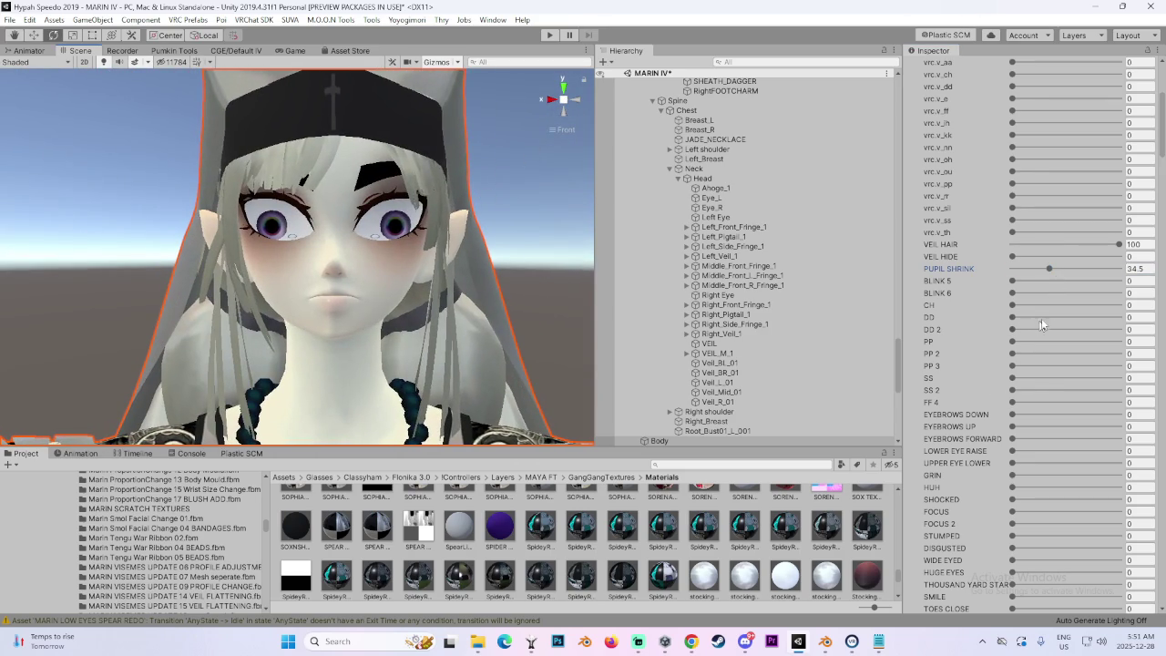
left_click_drag(1045, 271, 1011, 270)
Set GRIN to 63.2 and STUMPED to 35.9, and check the WIDE EYED entry.
left_click_drag(1043, 481, 939, 489)
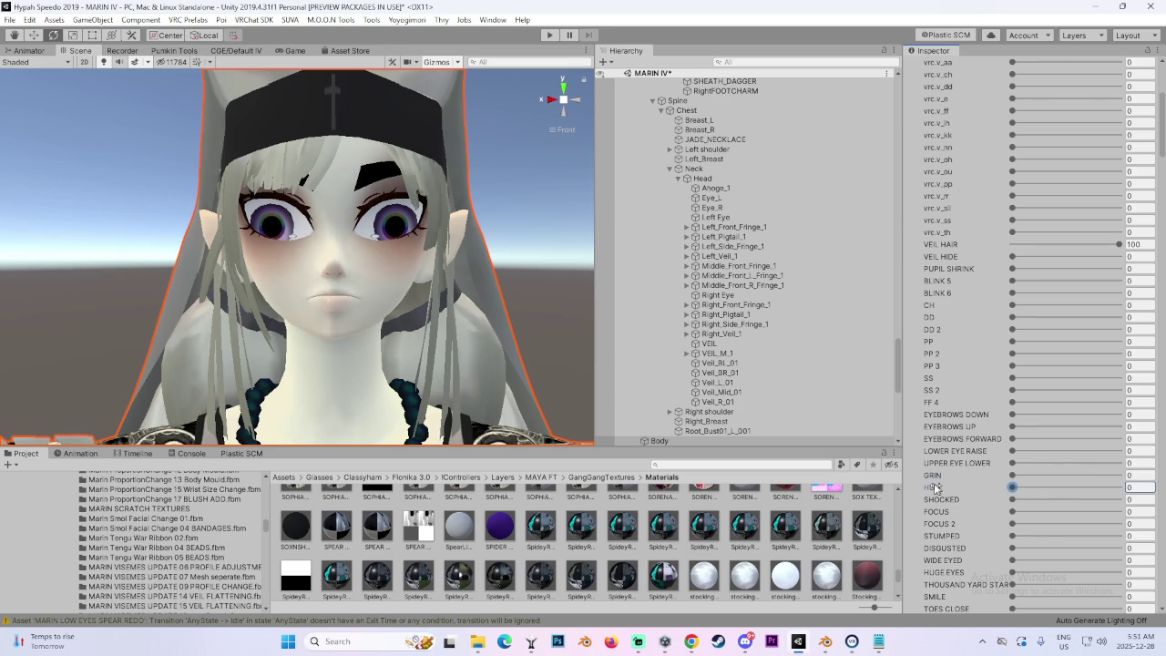
left_click_drag(1013, 537, 980, 547)
left_click(1013, 561)
scroll("down", 3)
right_click(969, 550)
left_click(954, 537)
scroll("down", 3)
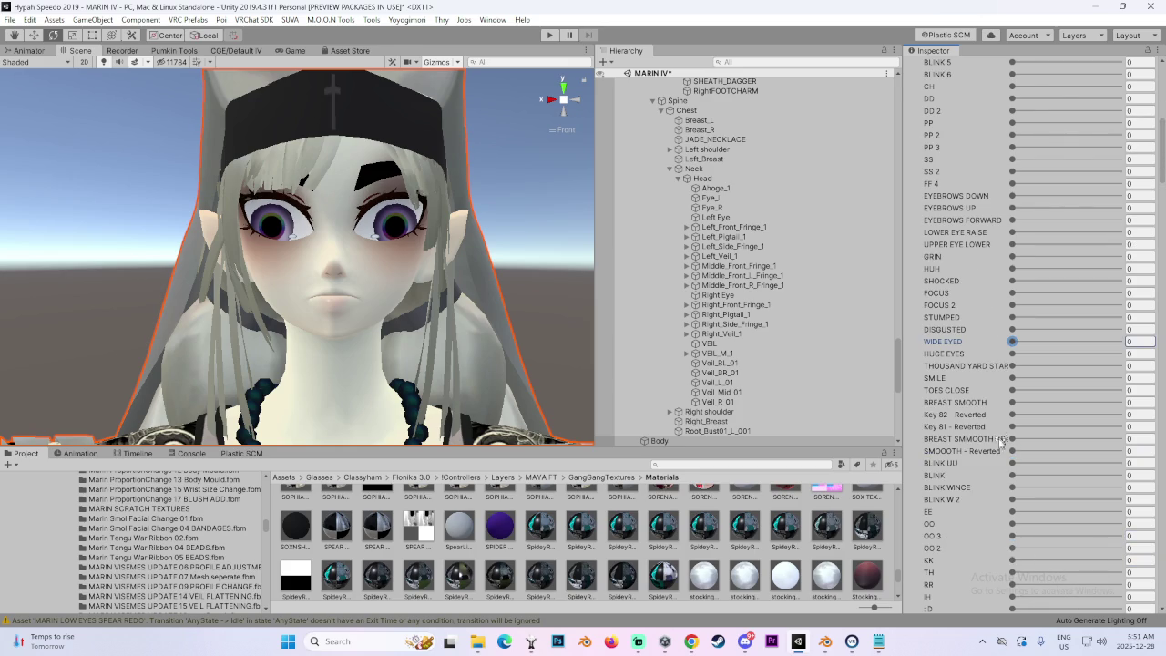
Partly close the eyes with BLINK UU and fine-tune PUPIL SHRINK, ending near 6.7.
left_click_drag(1013, 468, 1033, 478)
scroll("up", 3)
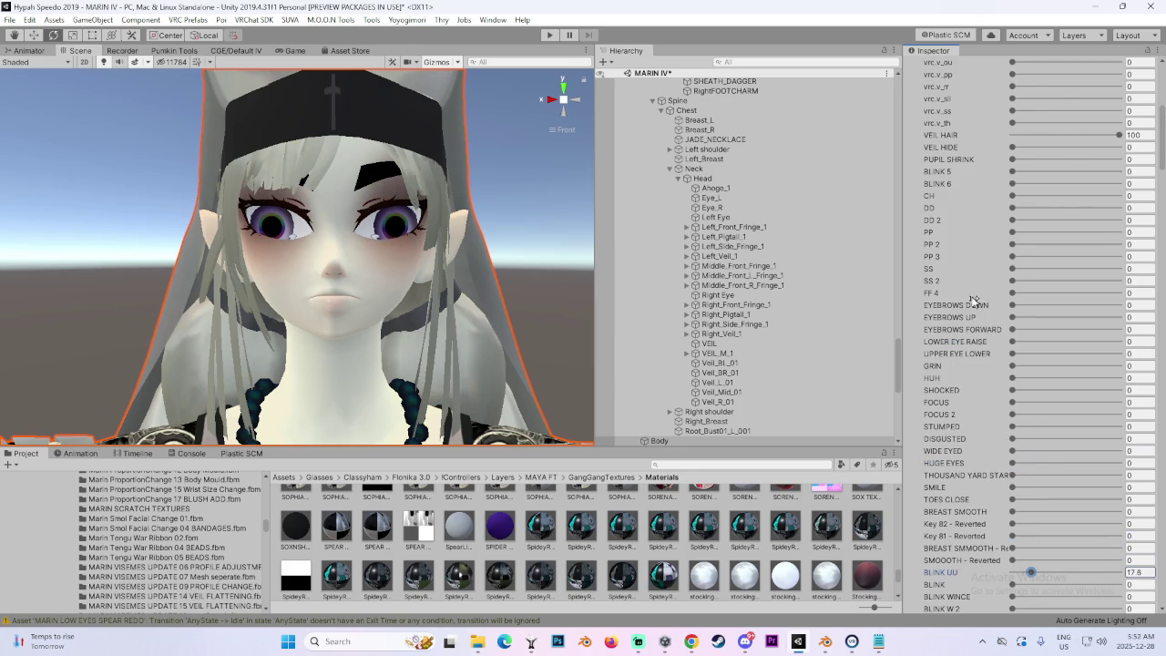
left_click_drag(1013, 269, 1032, 278)
left_click_drag(547, 274, 478, 297)
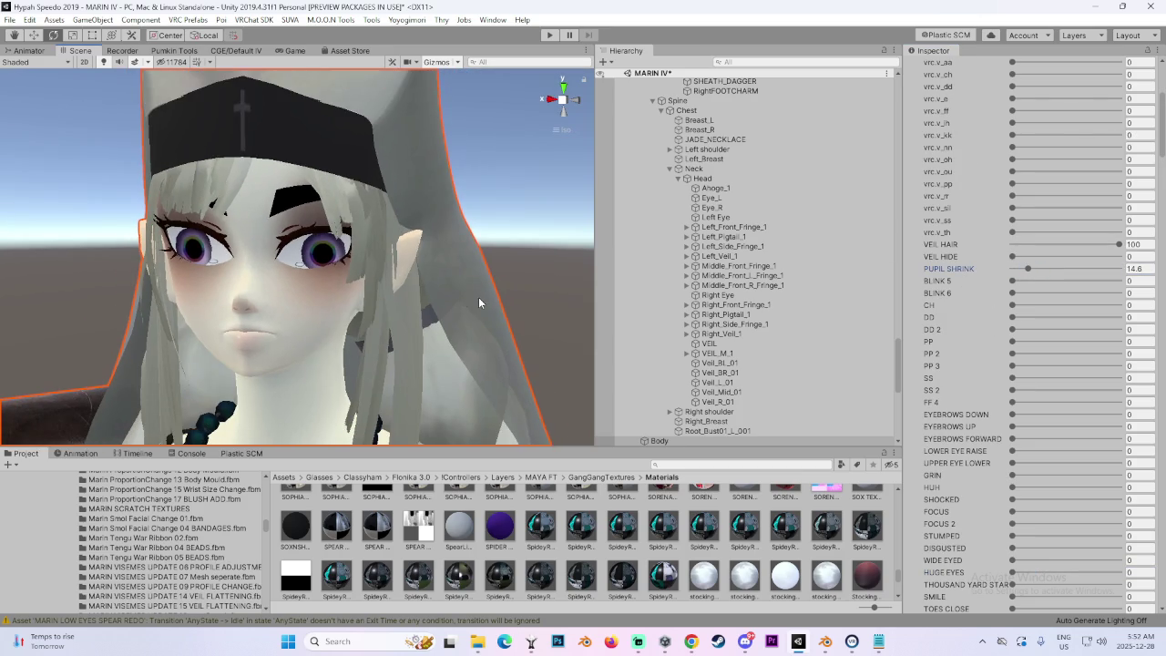
left_click_drag(513, 244, 498, 228)
scroll("up", 3)
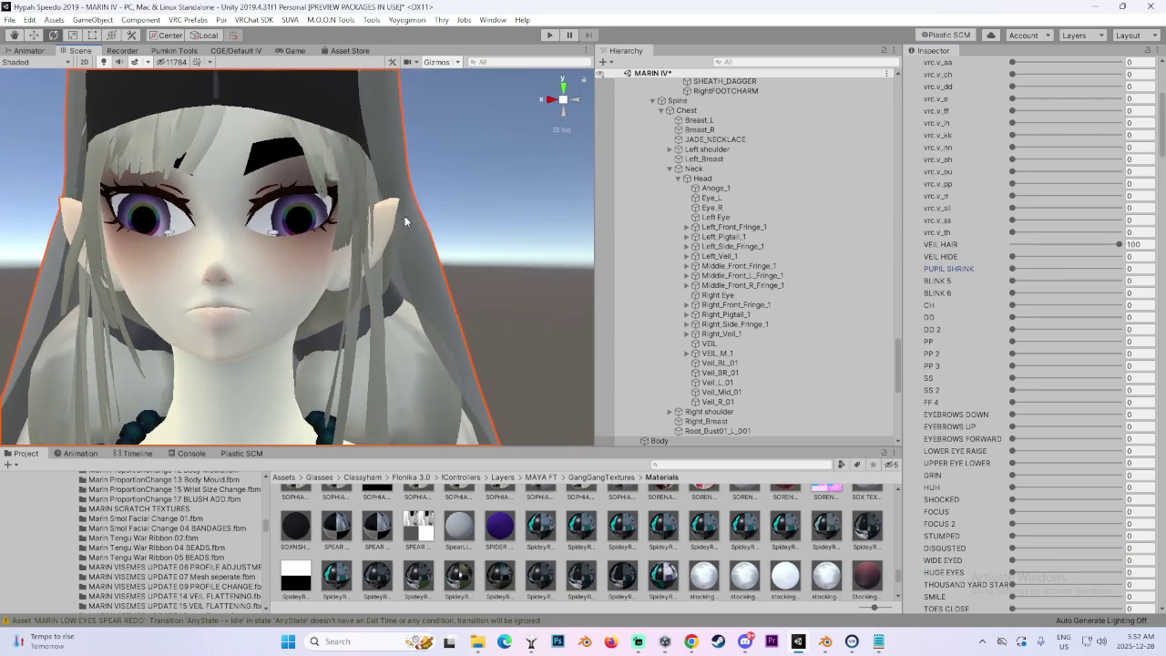
left_click_drag(1027, 268, 1022, 269)
left_click_drag(383, 237, 419, 259)
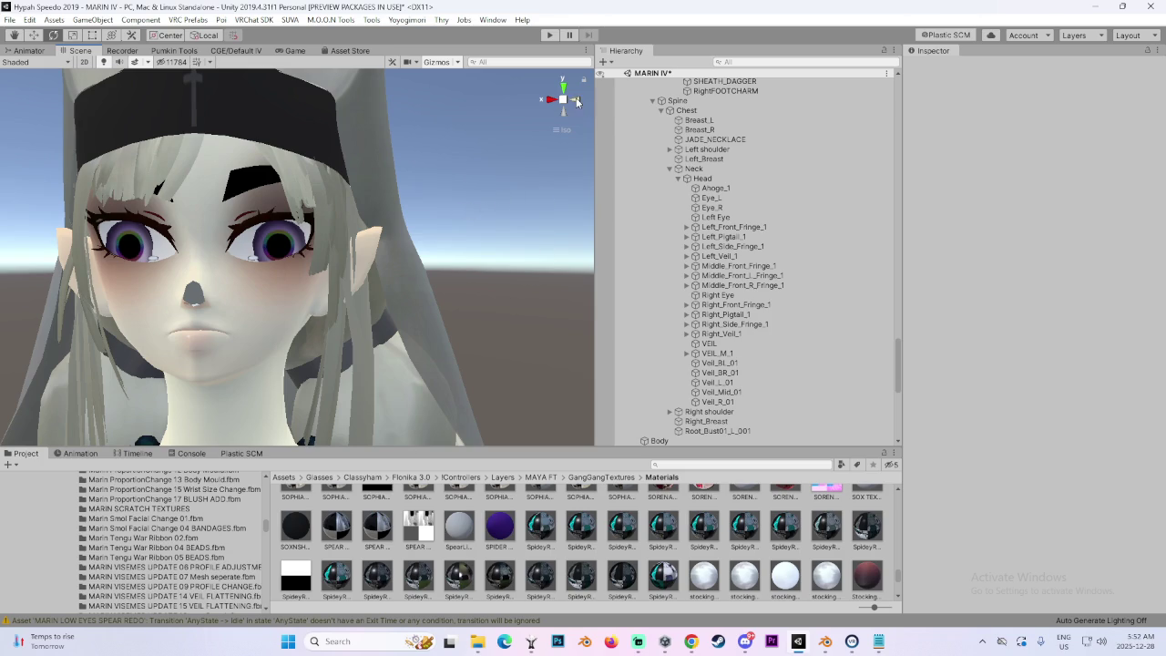
Reselect Body, zero BLINK UU and BLINK W 2, and set BLINK WINCE to 10.8.
left_click(576, 102)
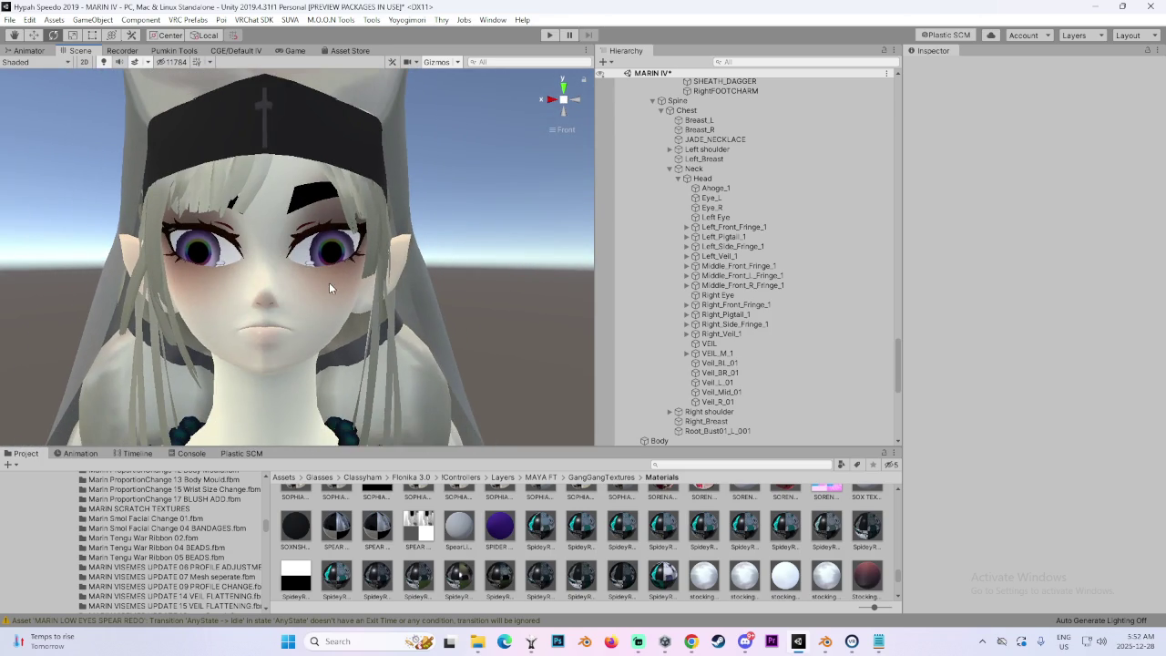
left_click(346, 289)
scroll("down", 3)
scroll("down", 3)
scroll("down", 3)
left_click_drag(1030, 354, 1013, 392)
left_click_drag(1013, 377, 1025, 392)
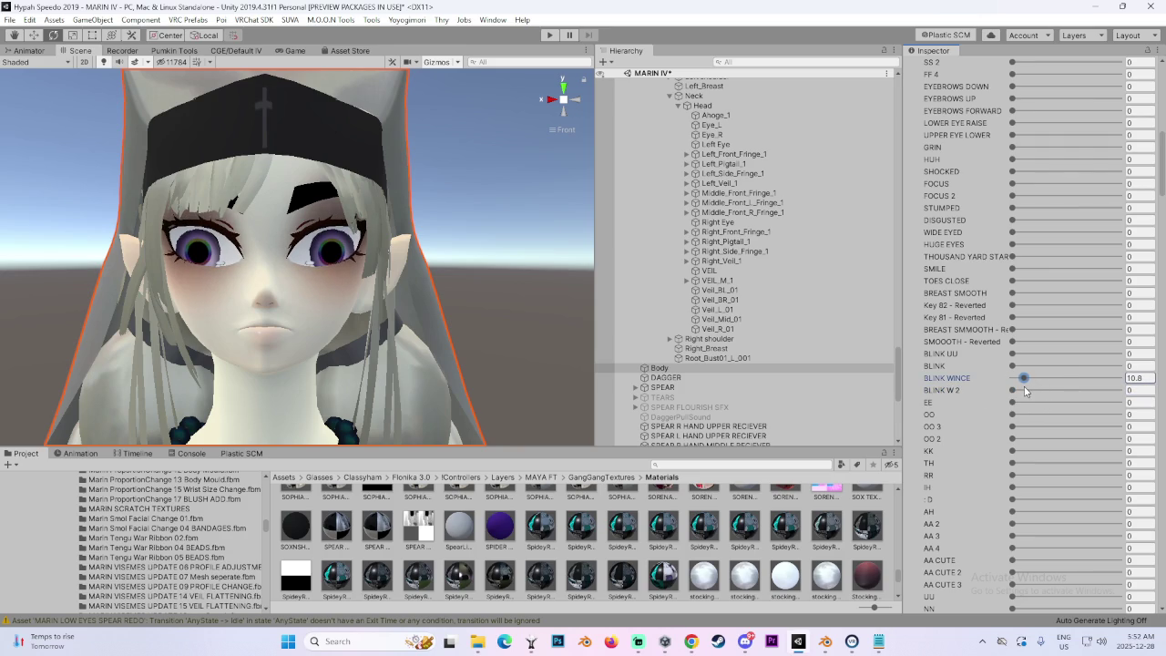
Open the mouth into the :D fanged smile at 59.6 and view the face from the front.
scroll("up", 3)
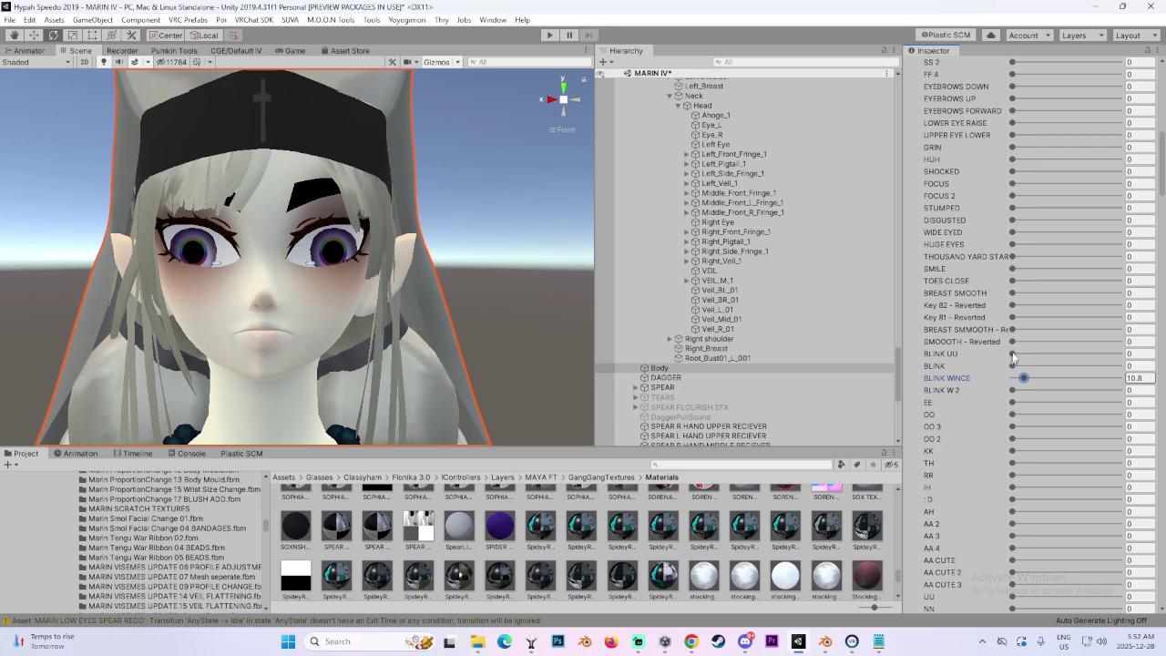
scroll("down", 3)
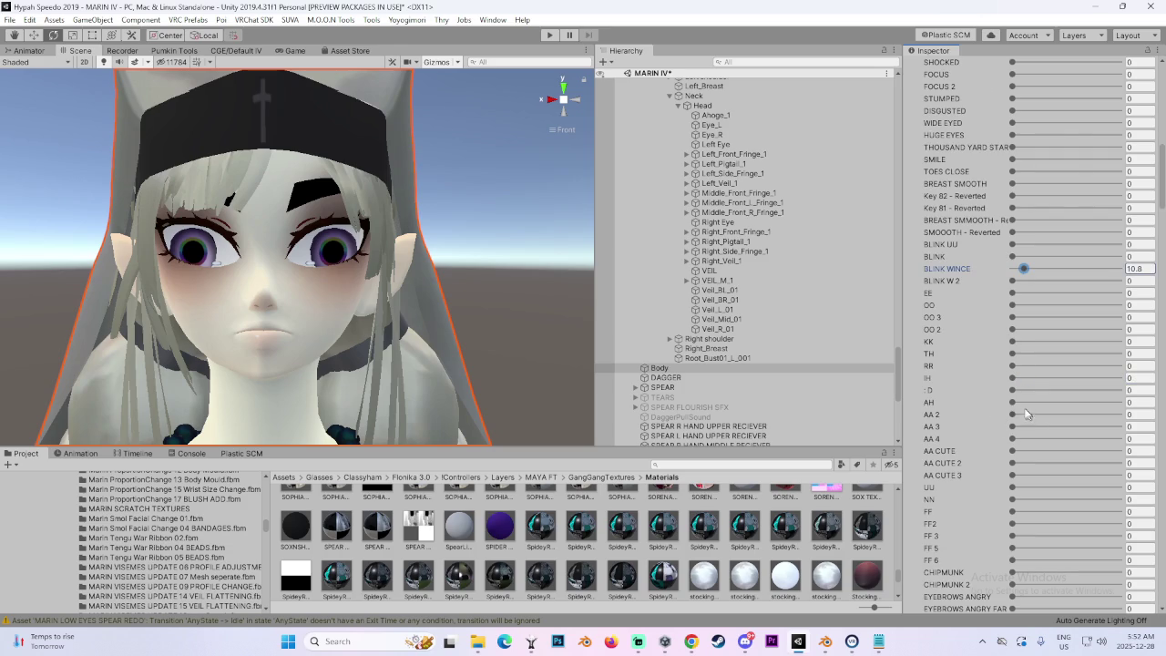
left_click_drag(1019, 398, 1076, 405)
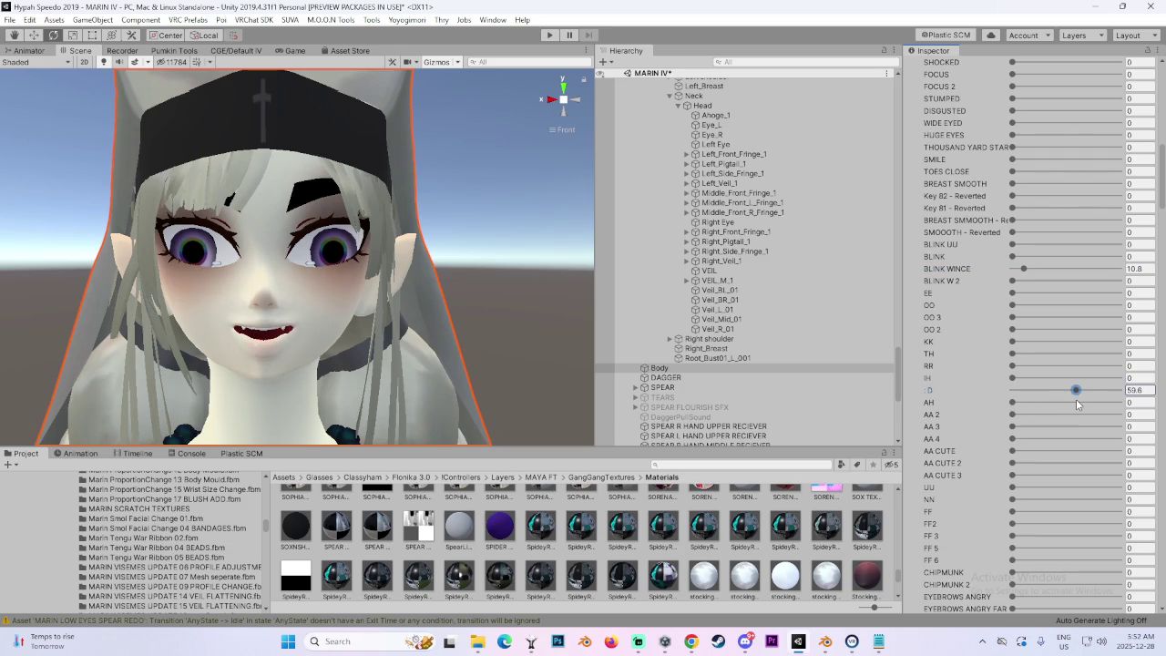
left_click_drag(411, 380, 456, 351)
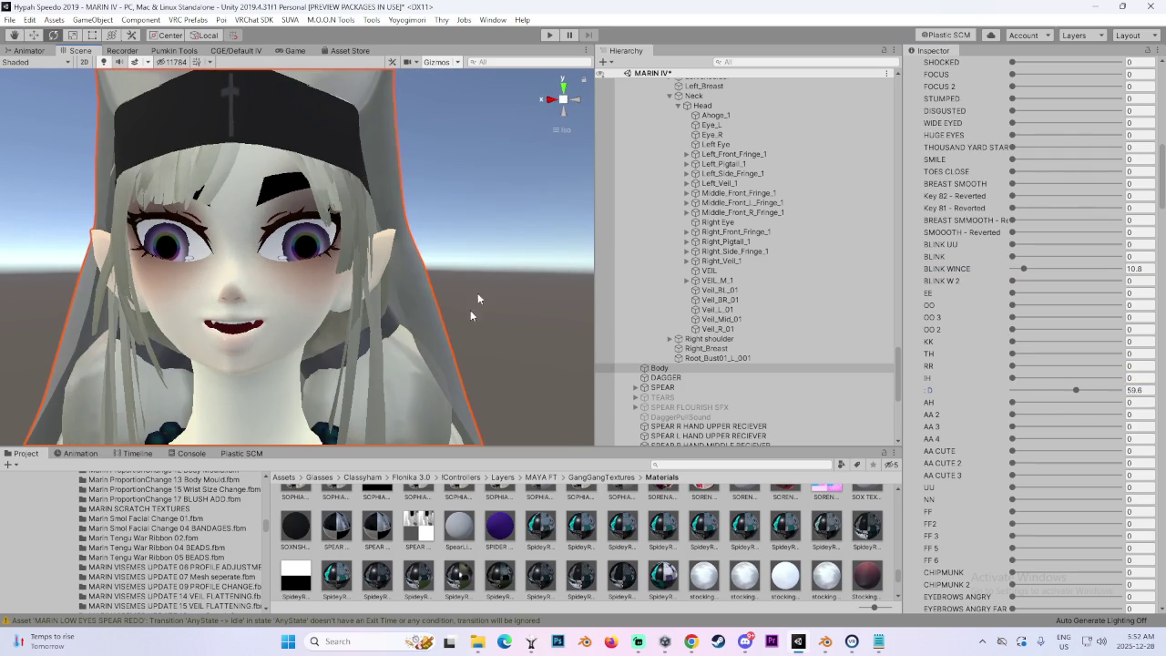
left_click(578, 100)
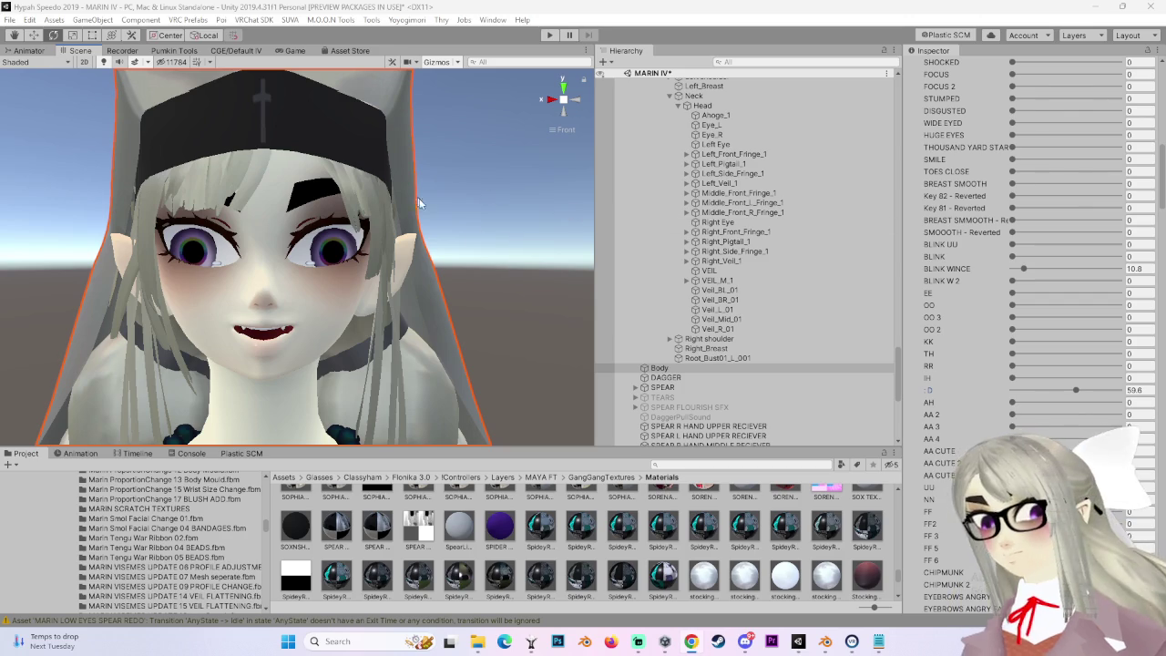
Reset :D to 0, then try GRIN at about 88.5 and return it to 0.
left_click_drag(1078, 395, 1002, 395)
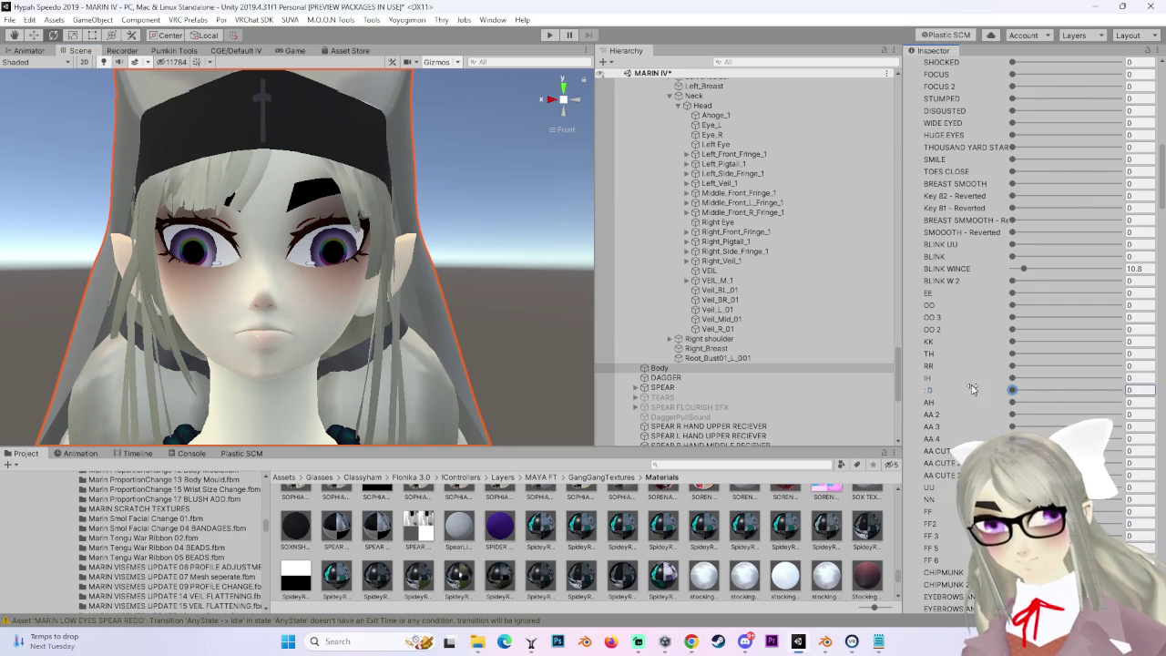
scroll("down", 3)
scroll("down", 3)
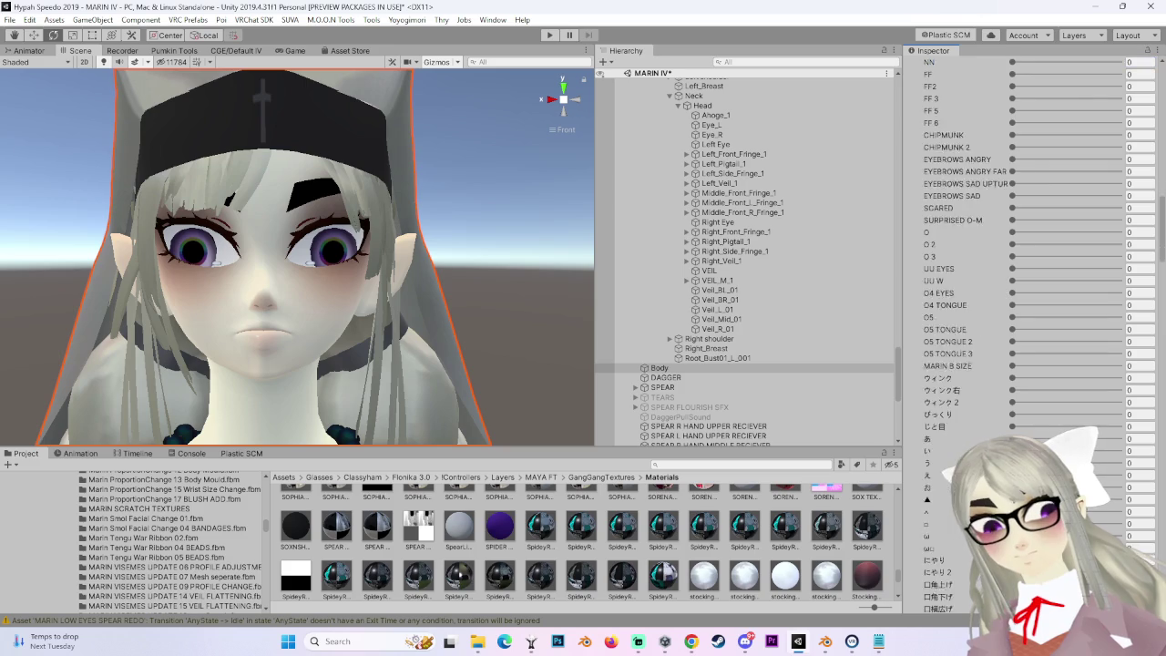
scroll("up", 3)
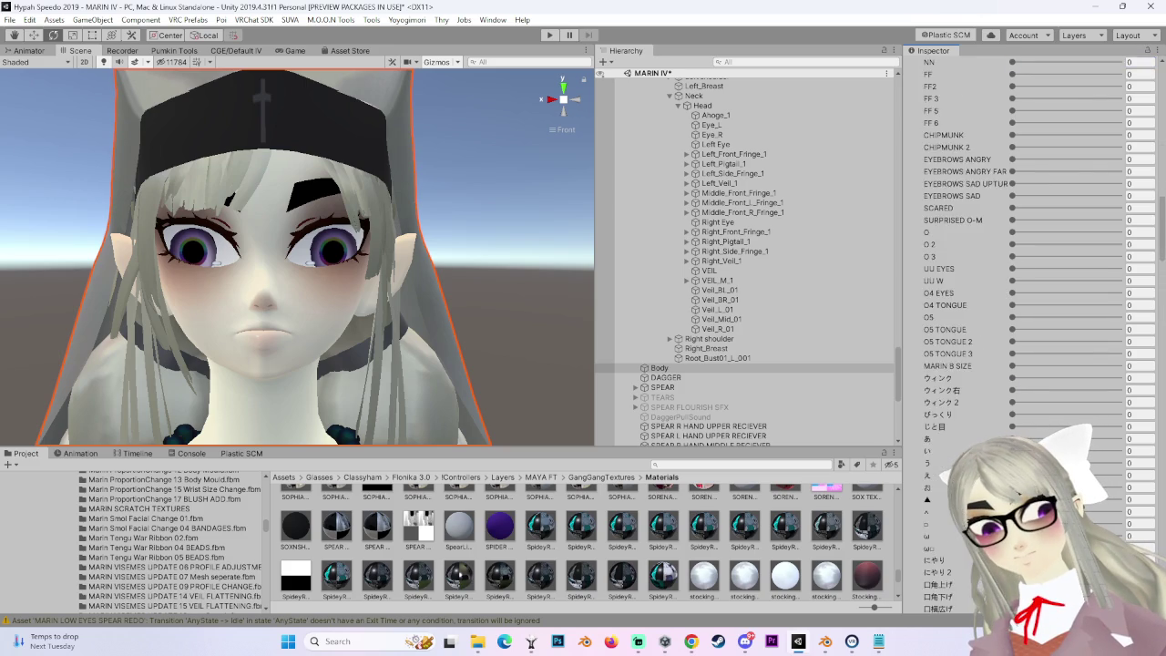
scroll("down", 3)
left_click_drag(1015, 372, 1012, 374)
left_click_drag(324, 305, 399, 264)
Select and frame MARIN REDO 64 TANK TOP WEDNESDAY HAIR (1), nudging it slightly along X.
left_click(512, 246)
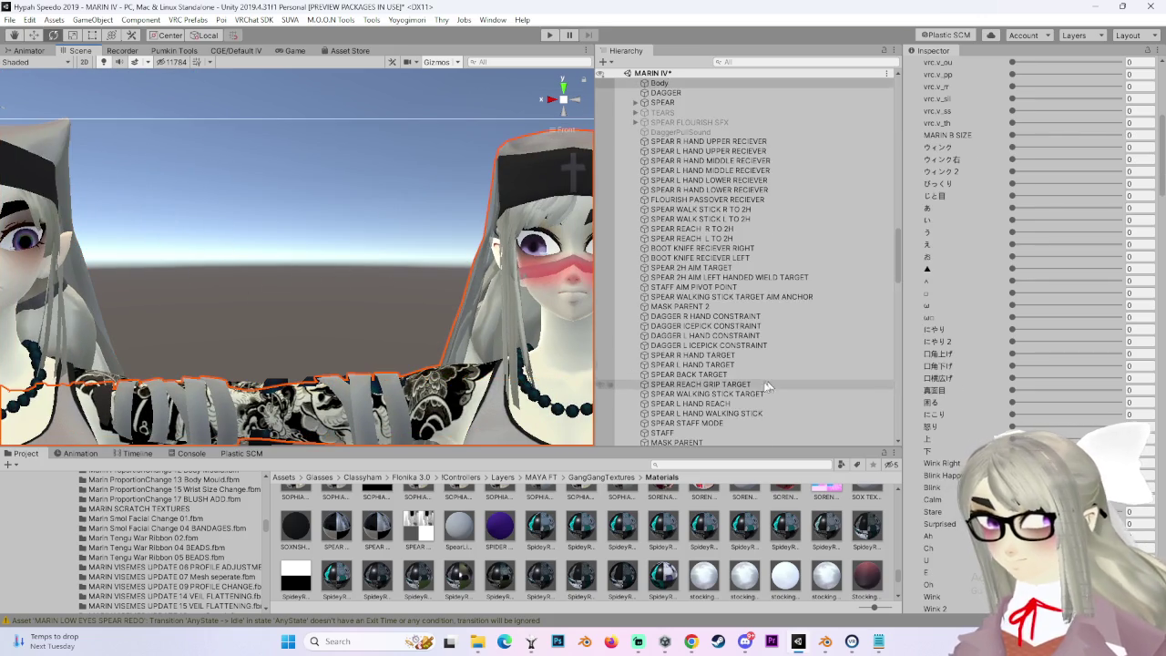
scroll("up", 3)
scroll("up", 3)
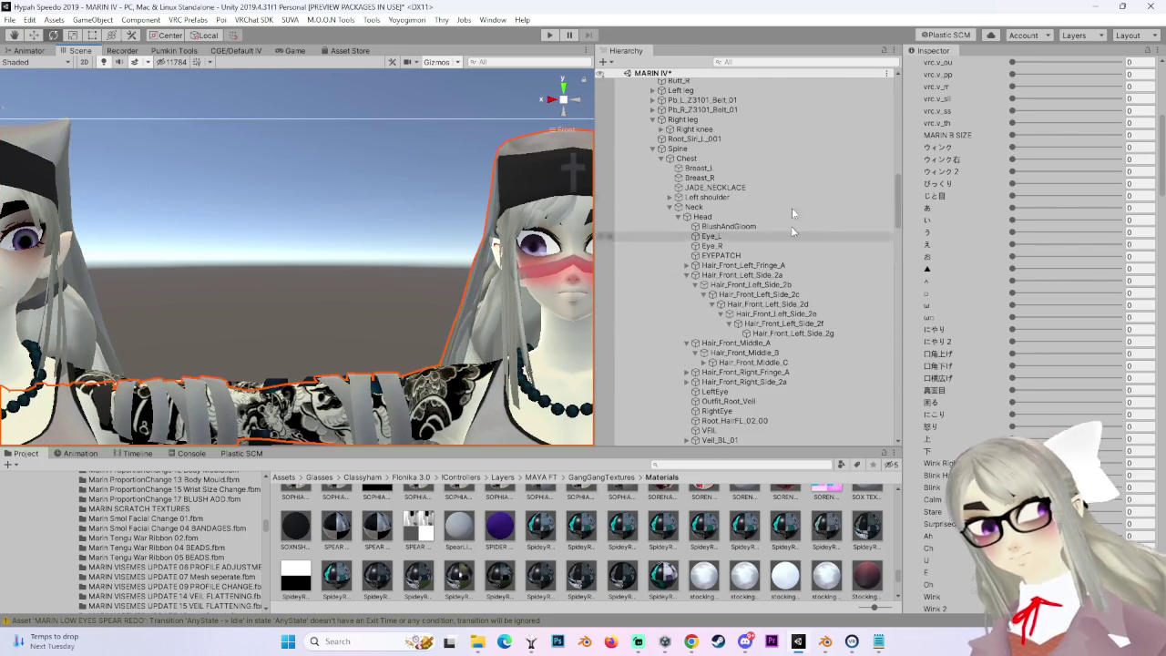
left_click(729, 188)
key("f")
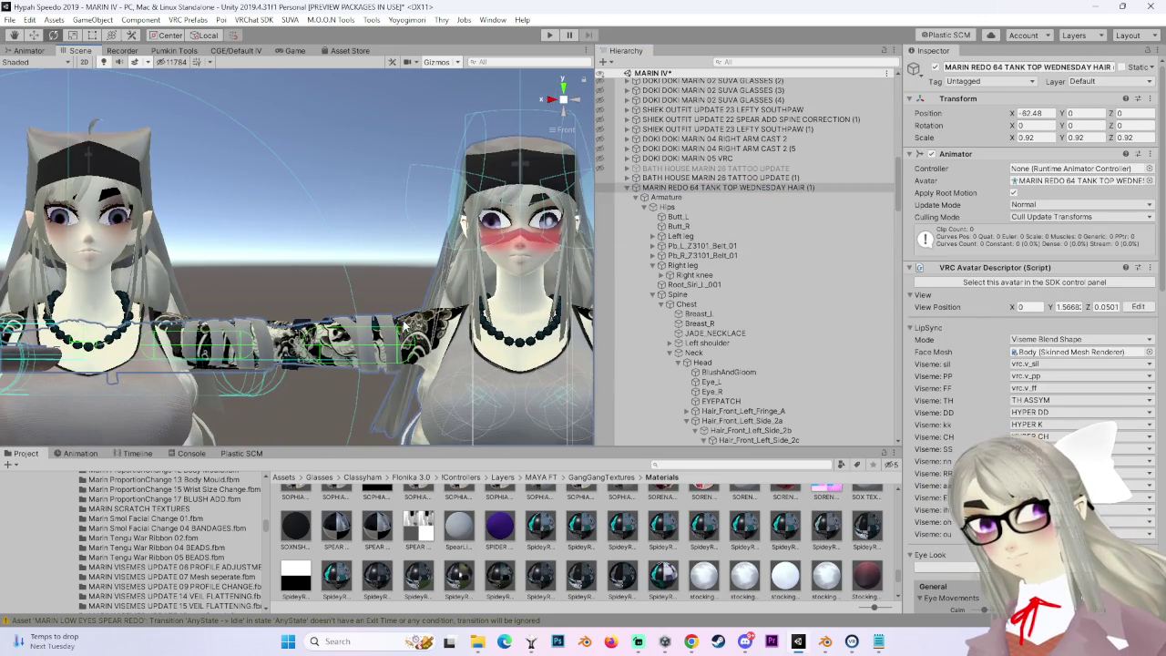
left_click_drag(405, 326, 362, 315)
scroll("down", 3)
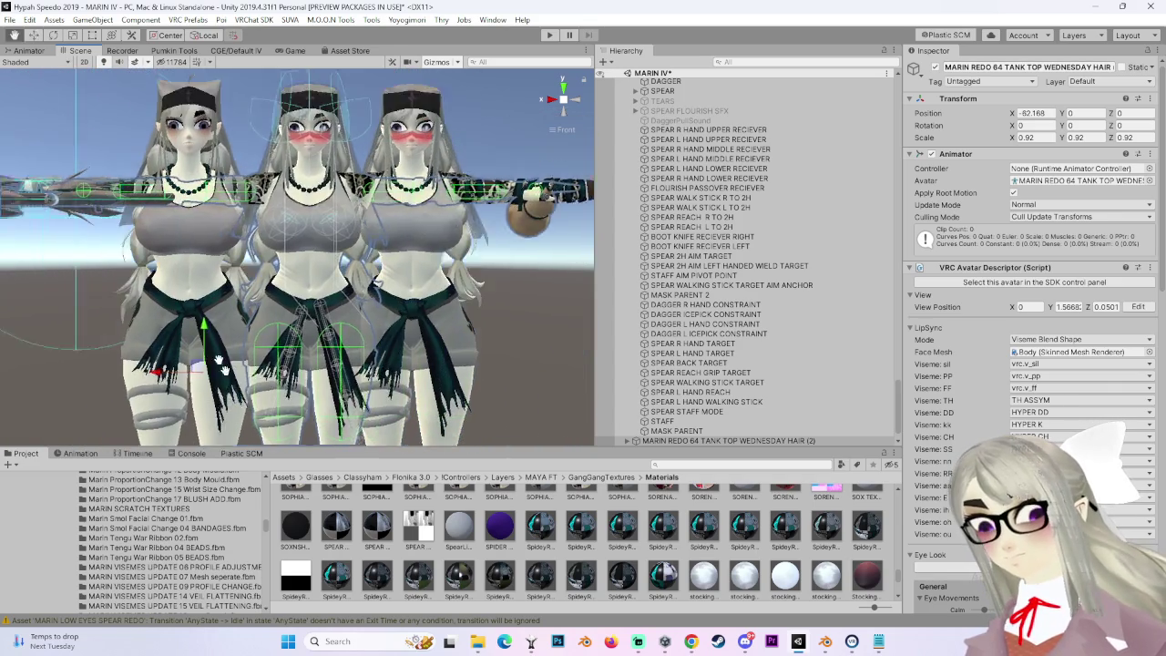
scroll("up", 3)
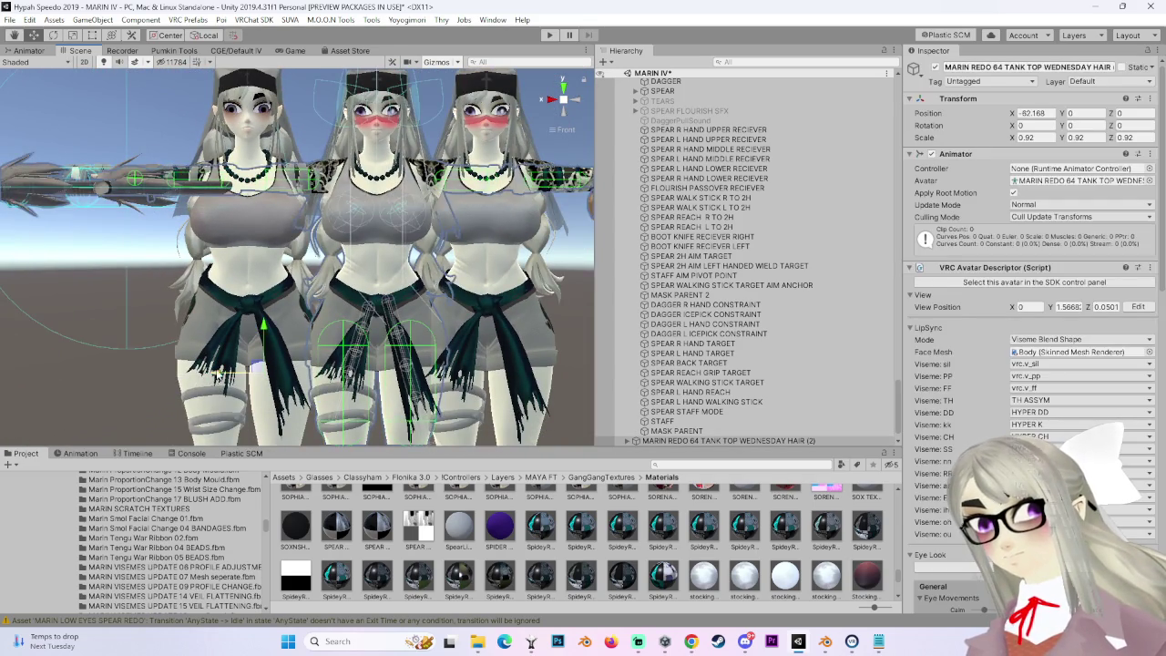
left_click_drag(221, 375, 181, 369)
scroll("up", 3)
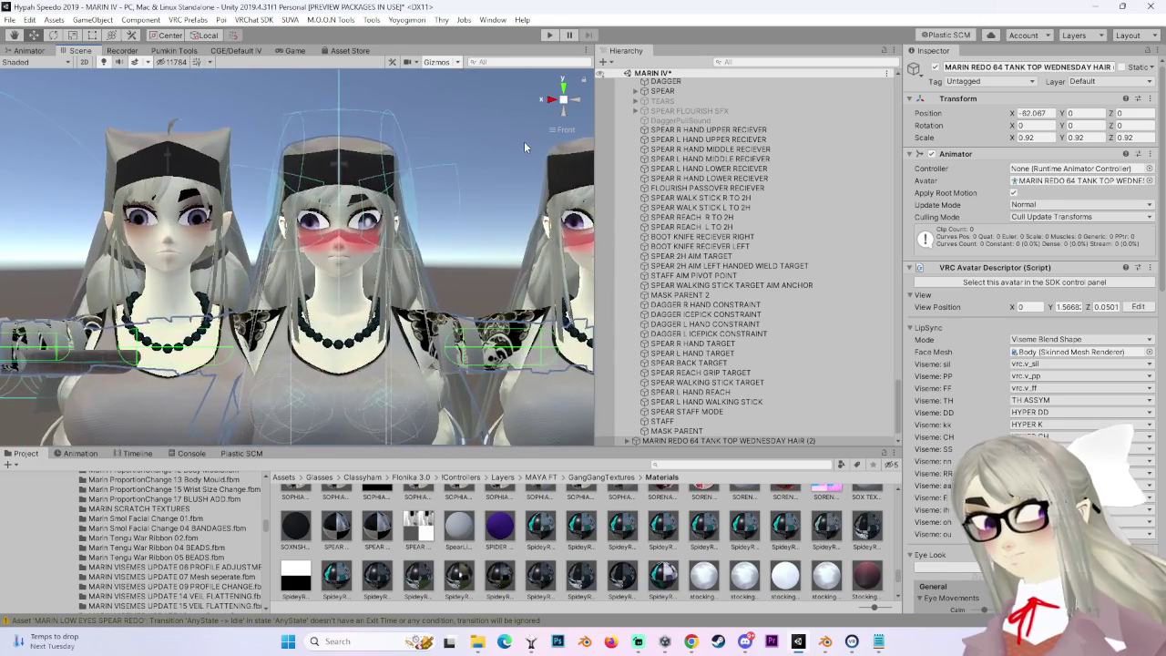
Clear the selection and select MARIN COMBO GESTURE II LONGFACE (1) in the Hierarchy.
left_click(526, 142)
scroll("up", 3)
scroll("up", 3)
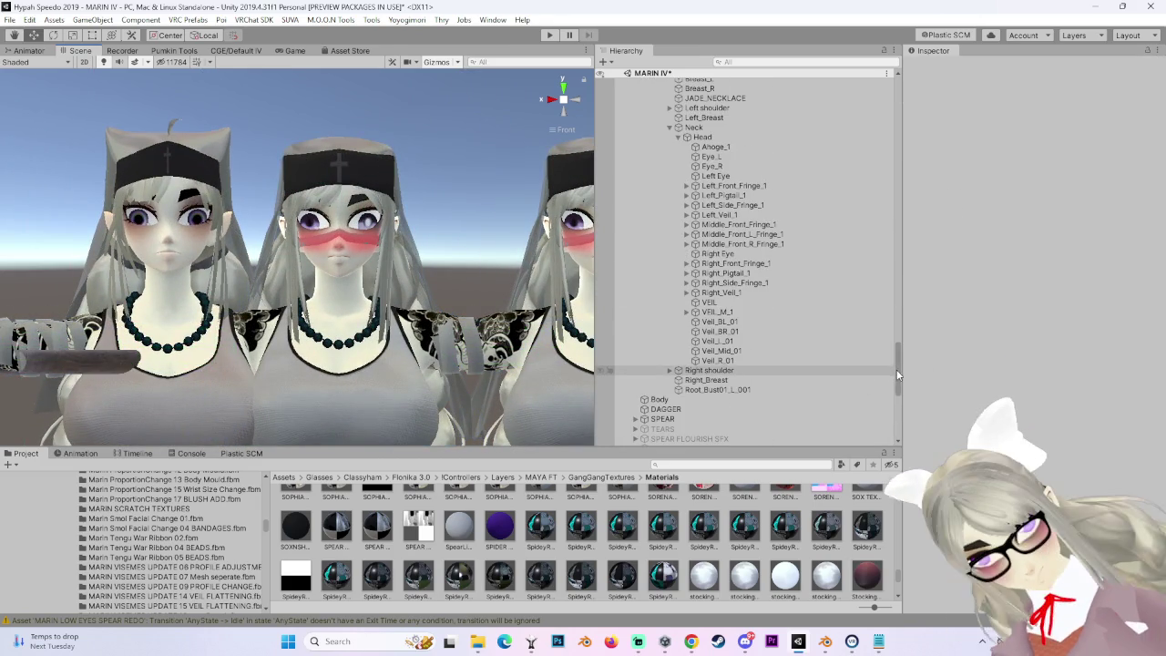
scroll("up", 3)
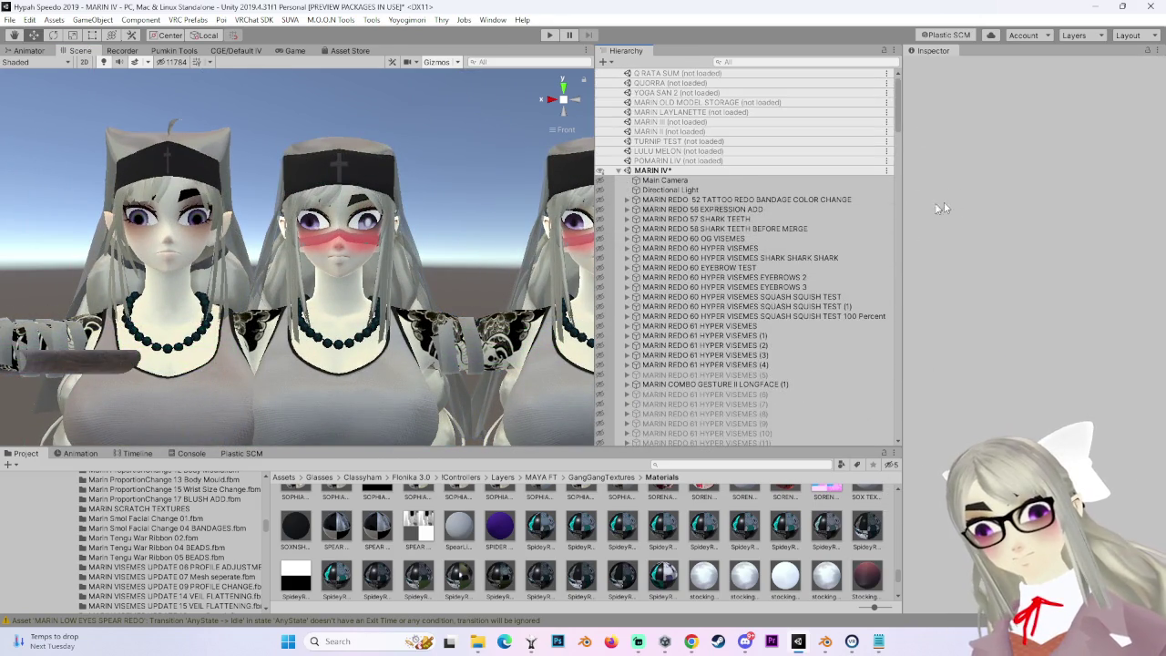
scroll("down", 3)
left_click(708, 276)
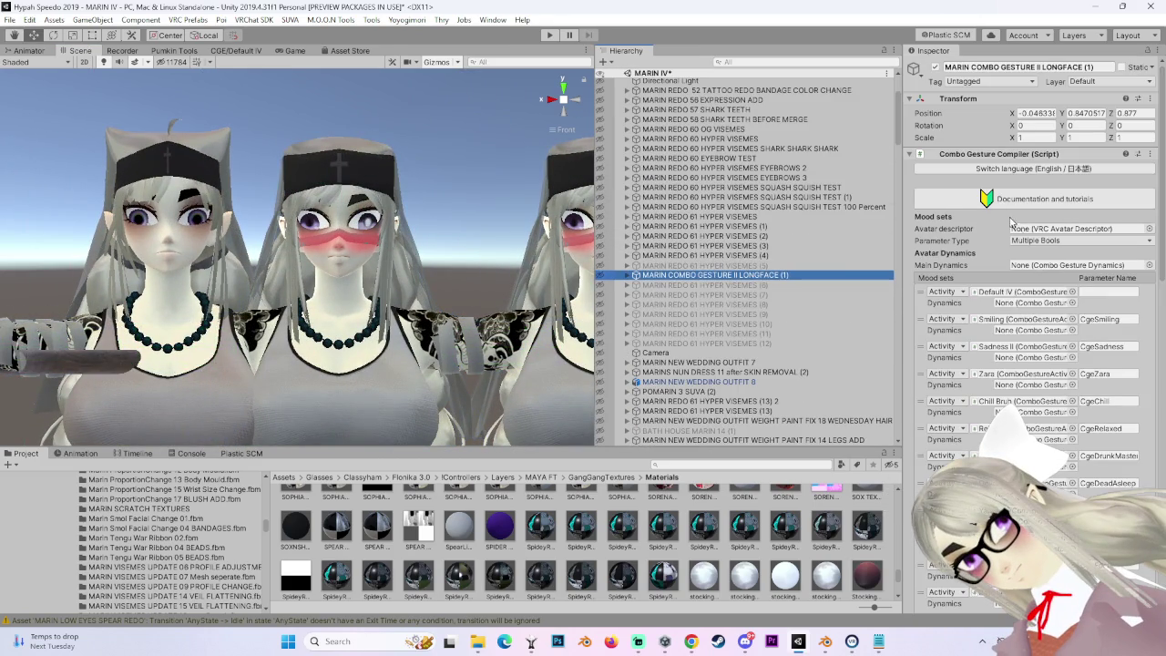
Expand the mood sets and open the Default IV combo gesture editor.
left_click(996, 292)
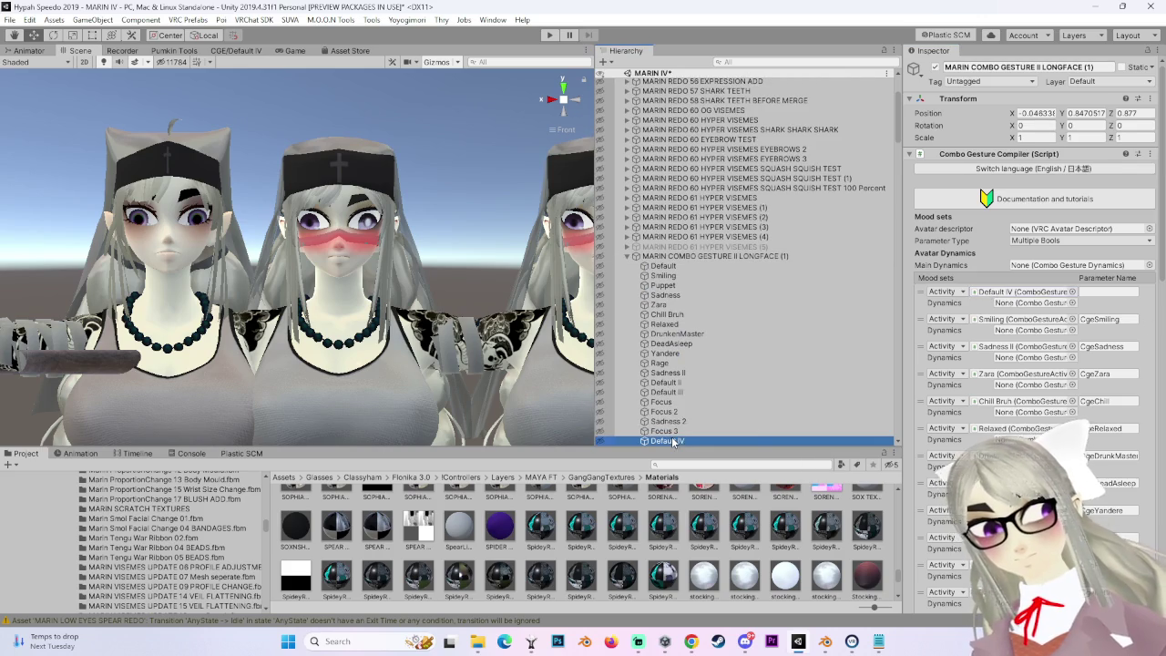
double_click(996, 293)
left_click(1074, 216)
Locate the LF NEUTRAL clip and read its blend-shape properties in the Animation window.
left_click(41, 173)
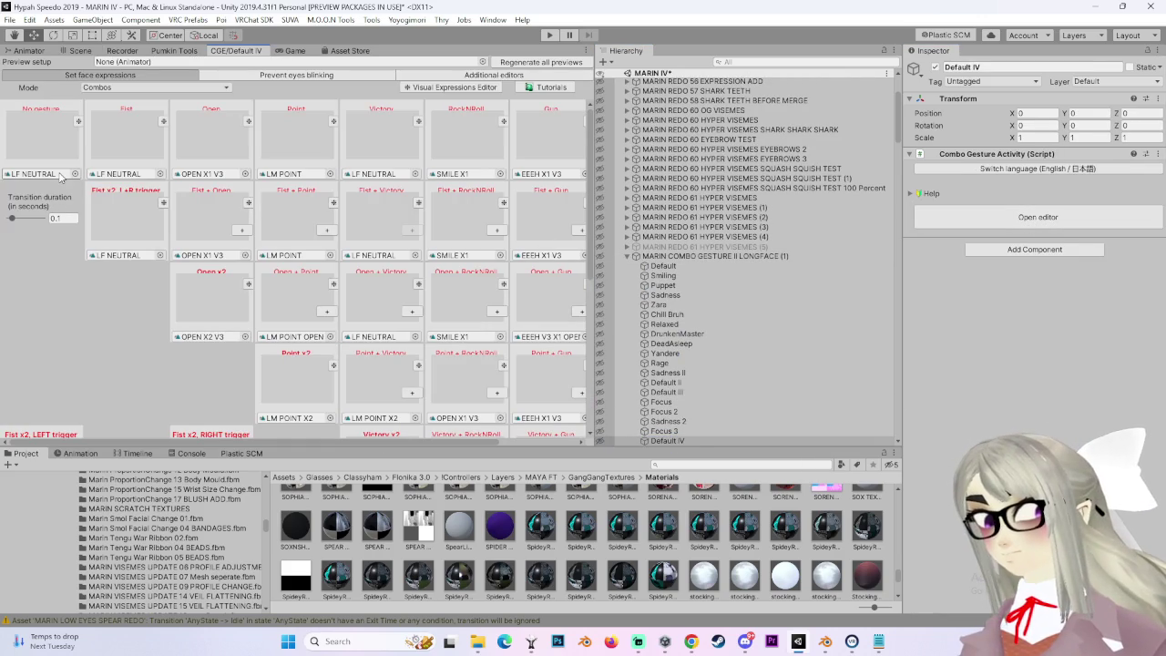
left_click(840, 512)
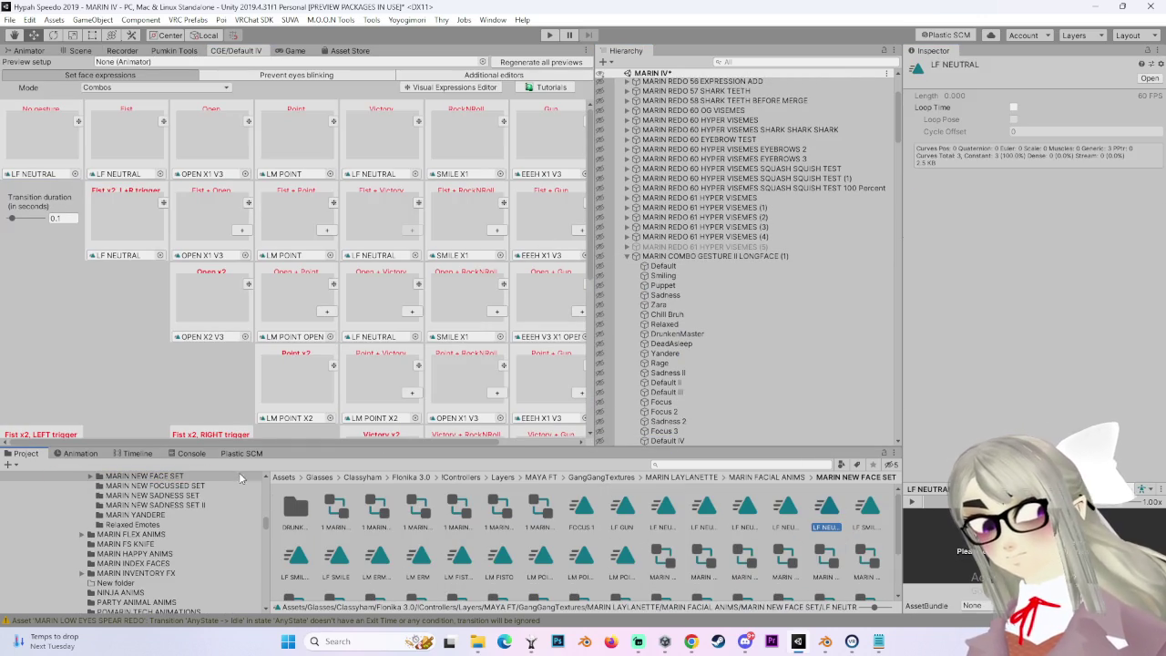
left_click(81, 453)
left_click_drag(225, 516, 372, 521)
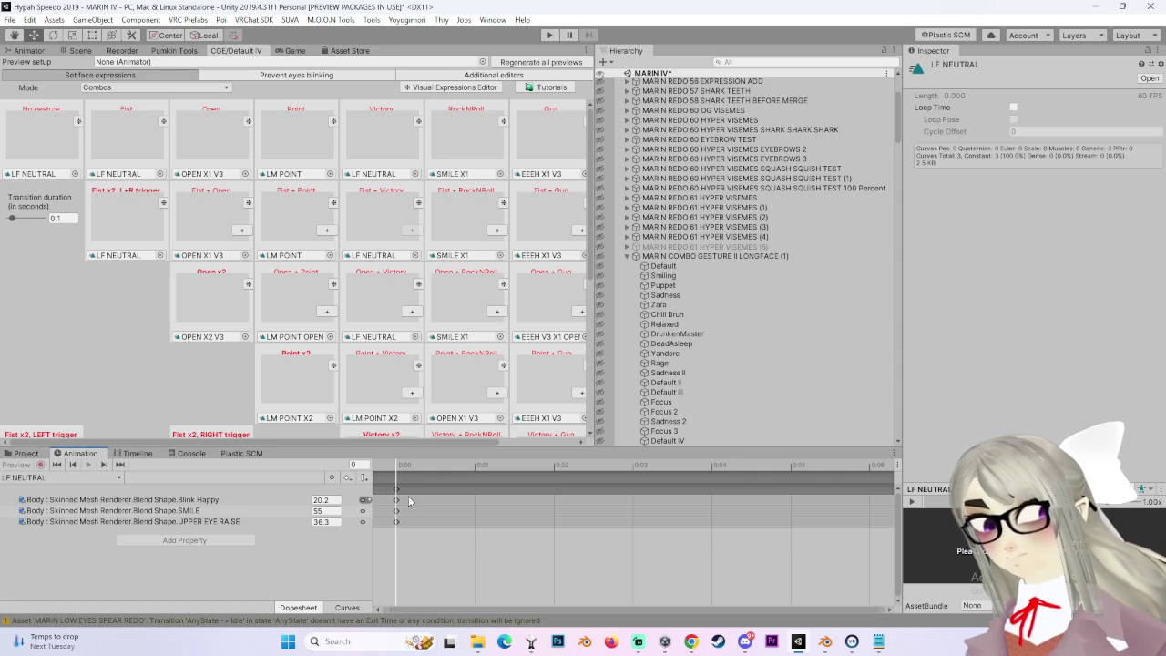
left_click(28, 454)
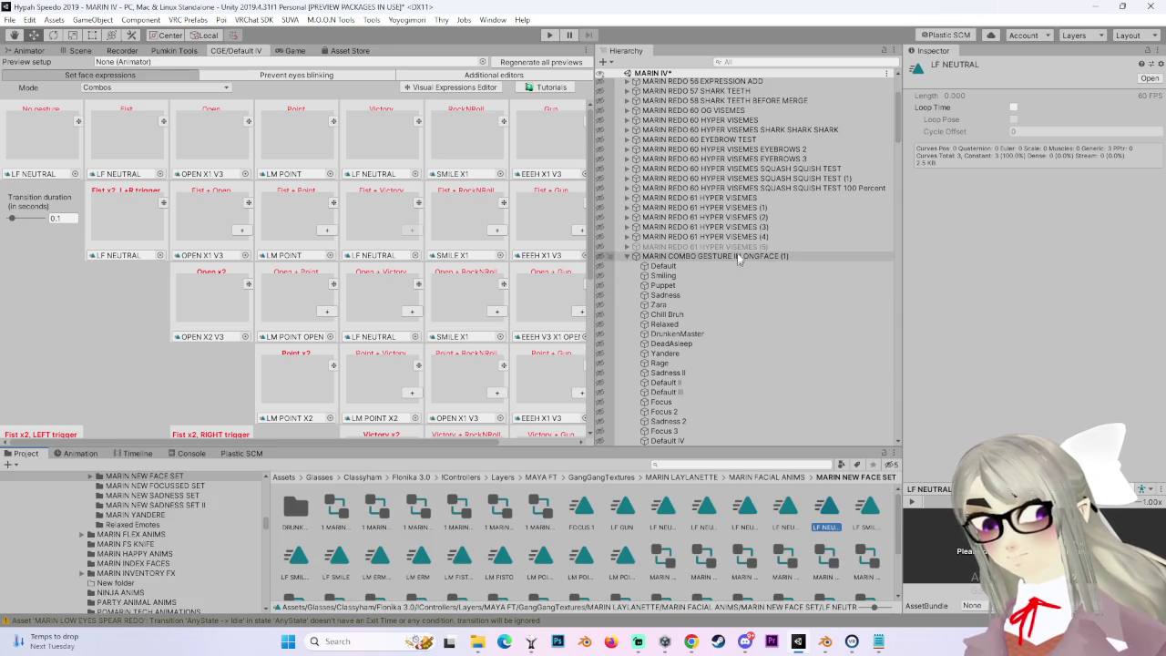
Drag LF NEUTRAL onto MARIN REDO 64 TANK TOP WEDNESDAY HAIR (2) in the Hierarchy.
left_click(636, 256)
scroll("down", 3)
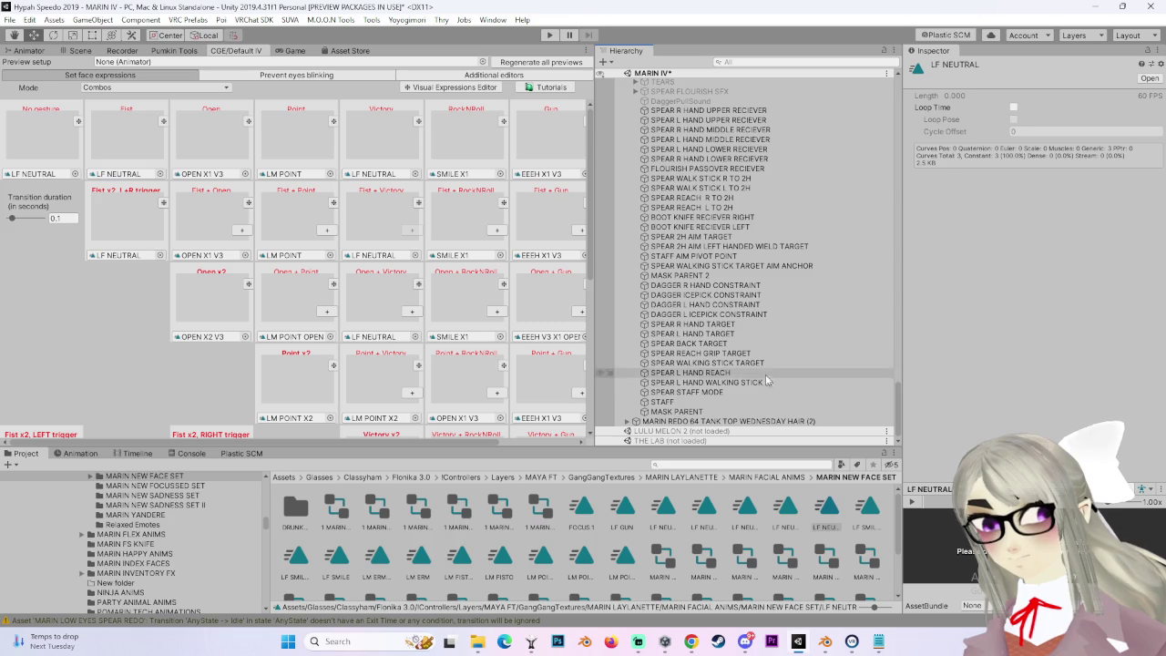
left_click_drag(827, 511, 803, 423)
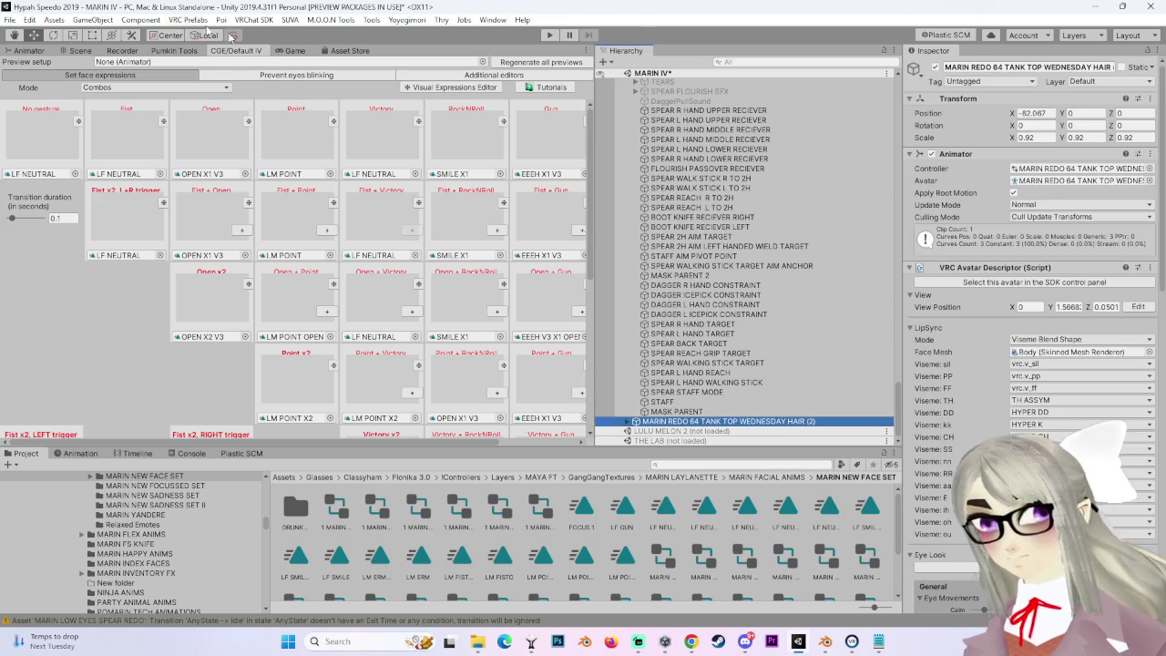
left_click(80, 50)
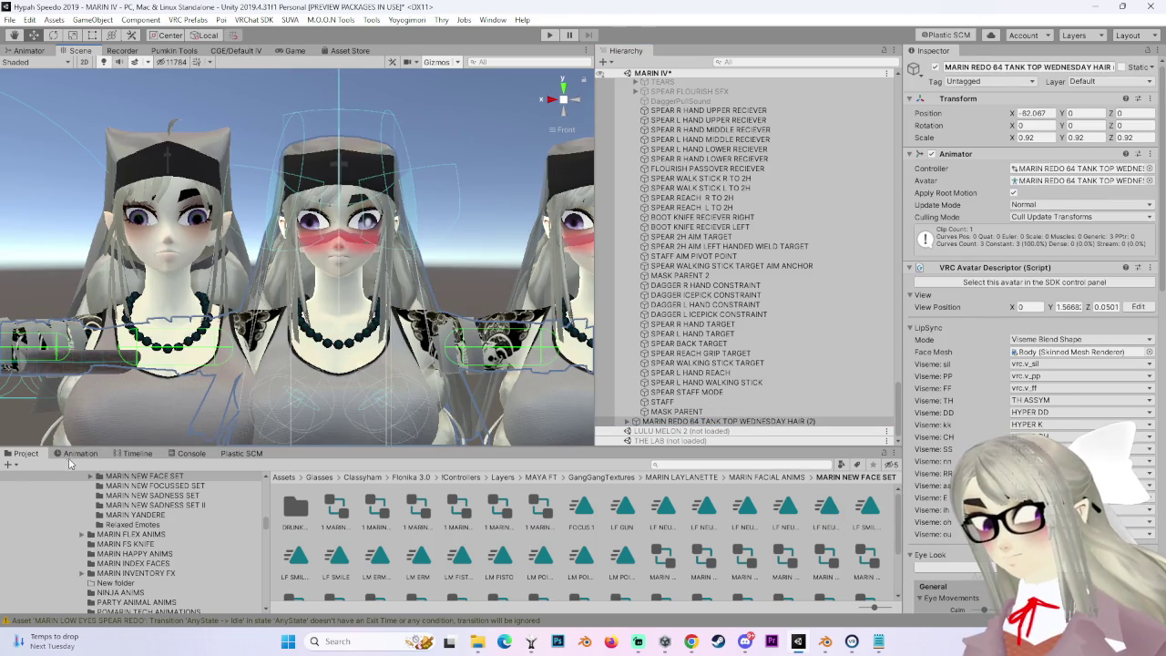
Show the LF NEUTRAL animation timeline and frame the view on the avatars' faces.
left_click(80, 453)
left_click_drag(273, 273, 412, 369)
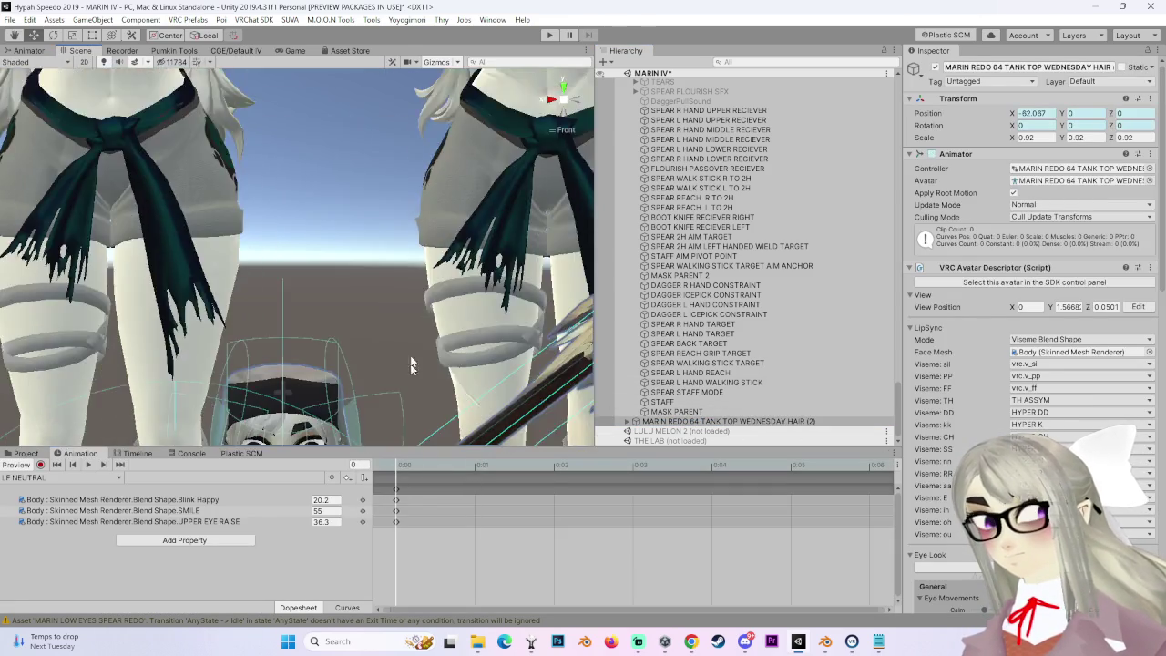
key("f")
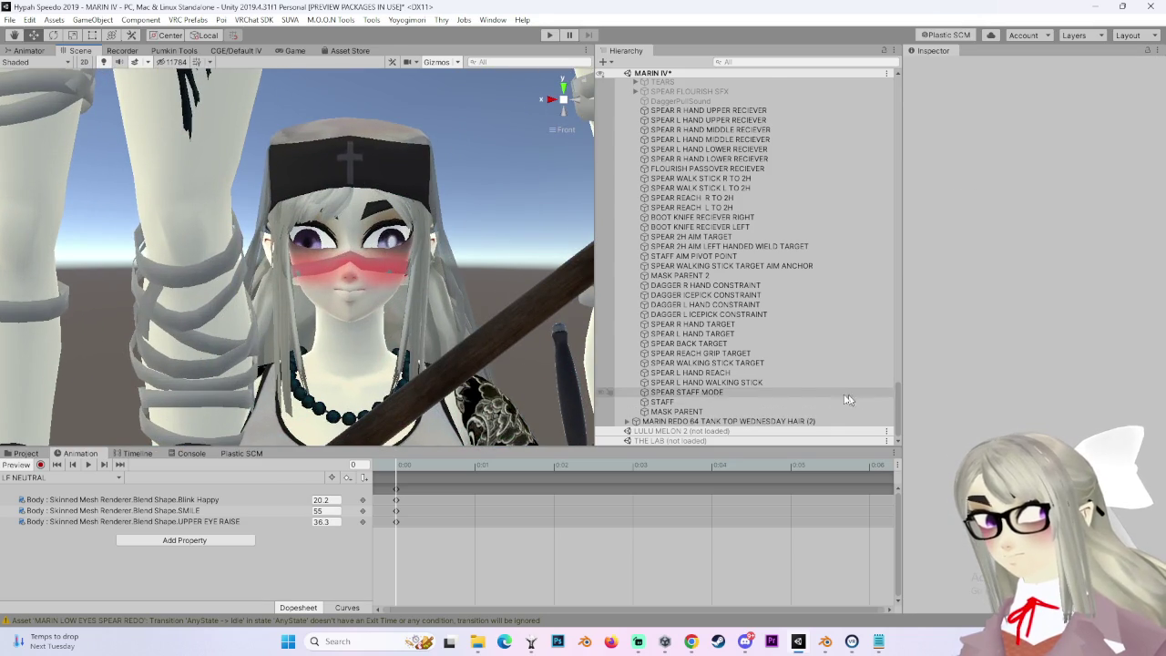
scroll("up", 3)
scroll("down", 3)
left_click_drag(384, 321, 396, 334)
scroll("down", 3)
Select the middle avatar's Body to show its Blink Happy, SMILE and UPPER EYE RAISE keys.
double_click(659, 343)
scroll("up", 3)
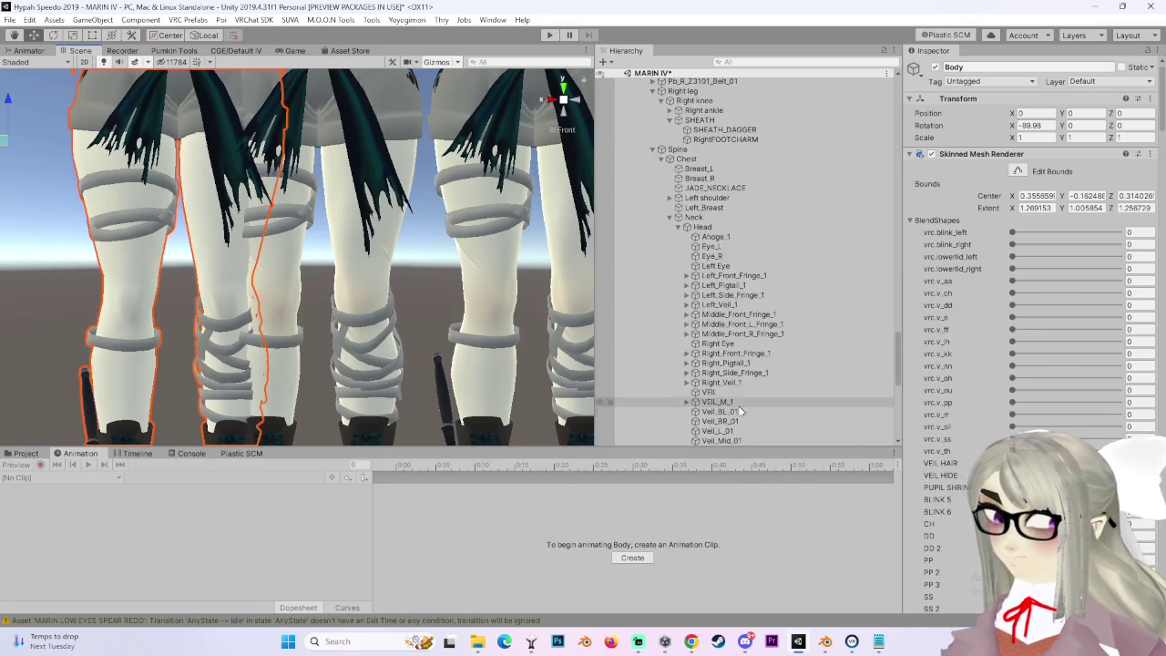
scroll("up", 3)
double_click(719, 195)
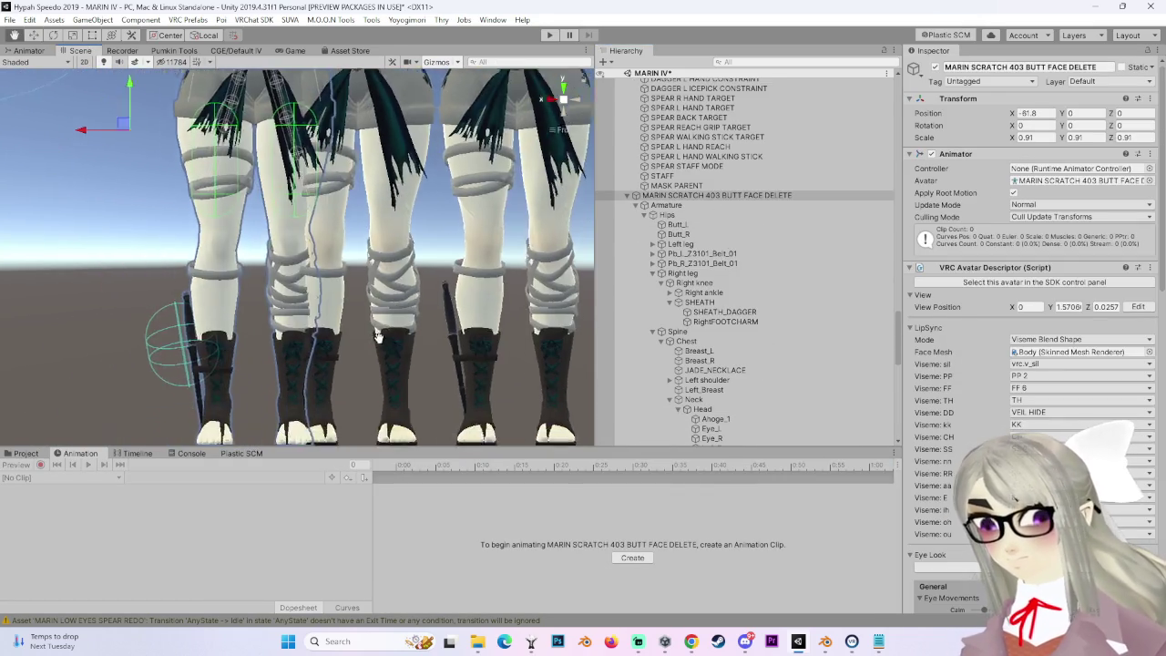
left_click(358, 231)
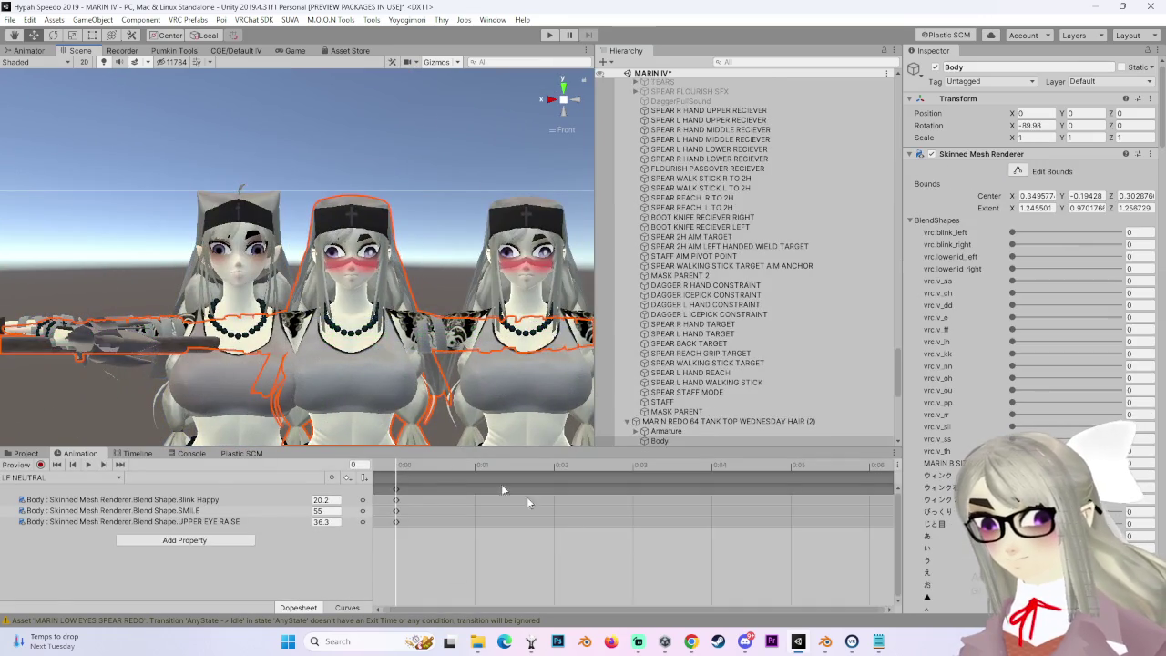
Set the Body's Blink Happy blend shape to the keyed value 20.2.
left_click(326, 500)
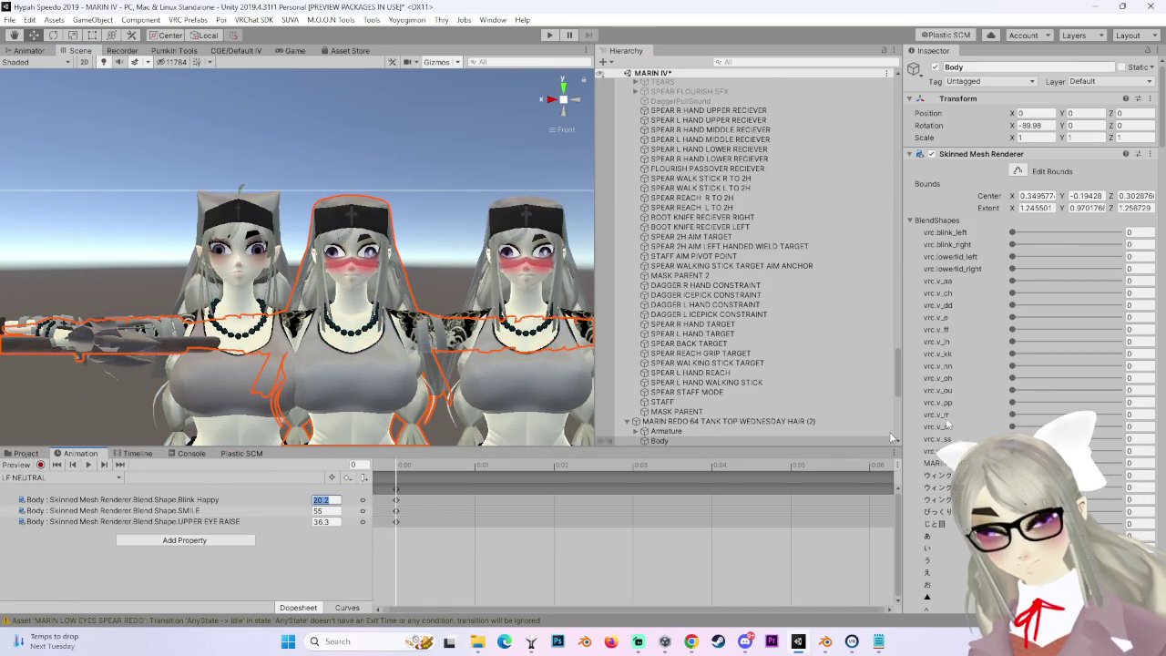
scroll("down", 3)
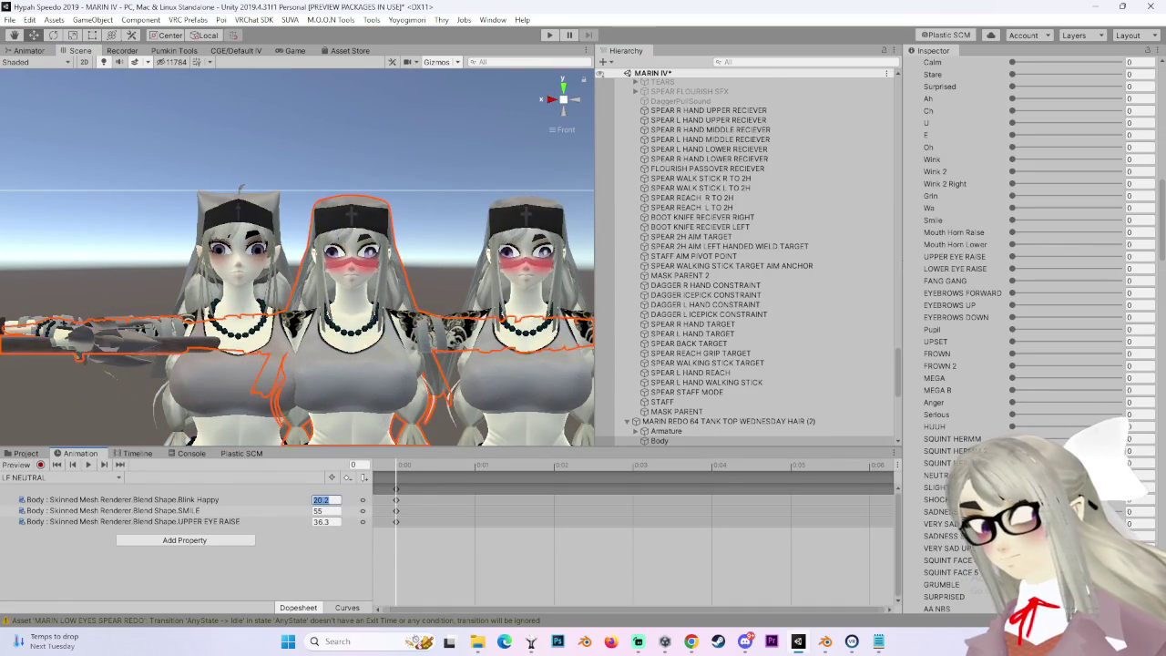
scroll("up", 3)
scroll("up", 3)
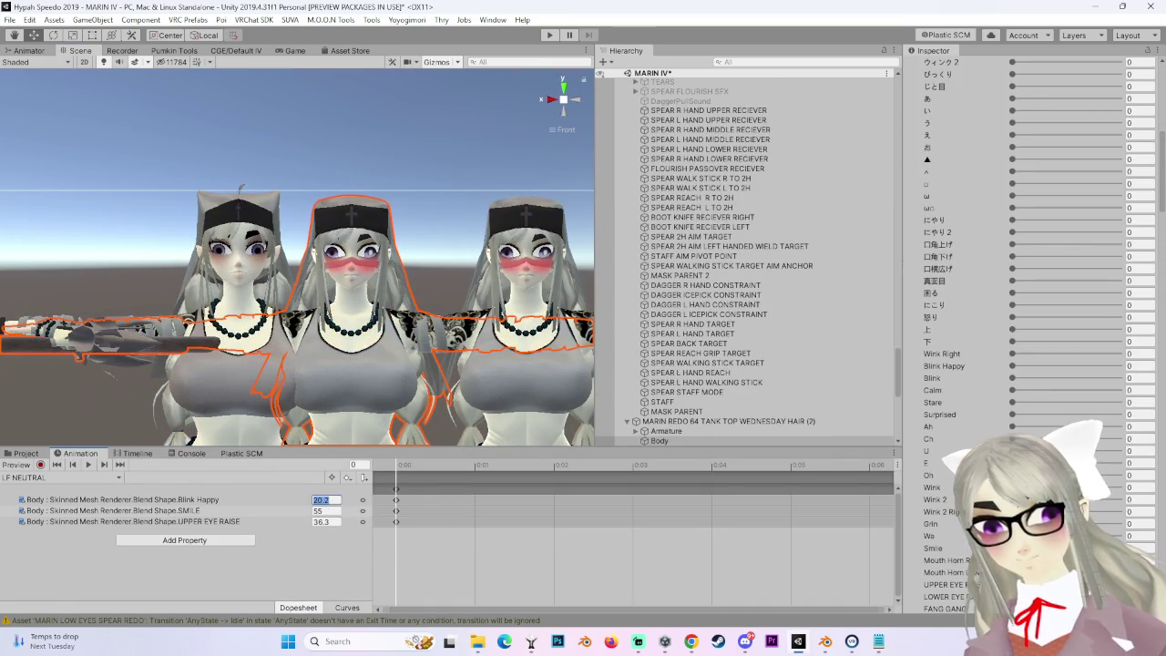
left_click(1135, 366)
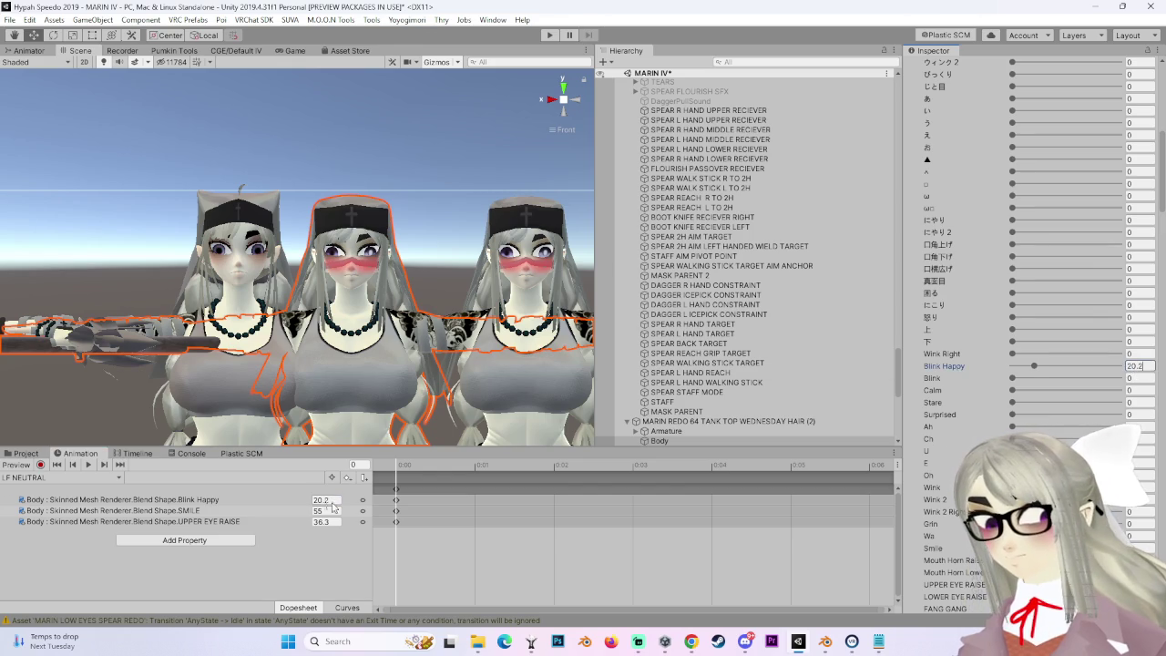
Set the SMILE blend shape to 55 to match its key.
left_click(317, 510)
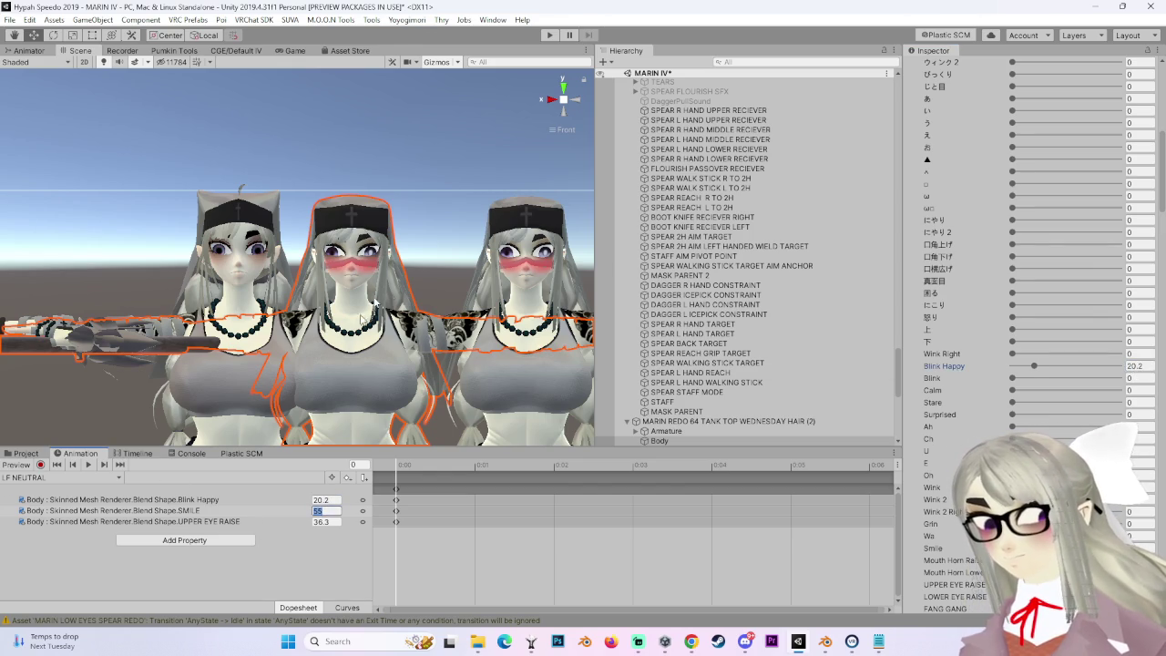
scroll("up", 3)
scroll("up", 3)
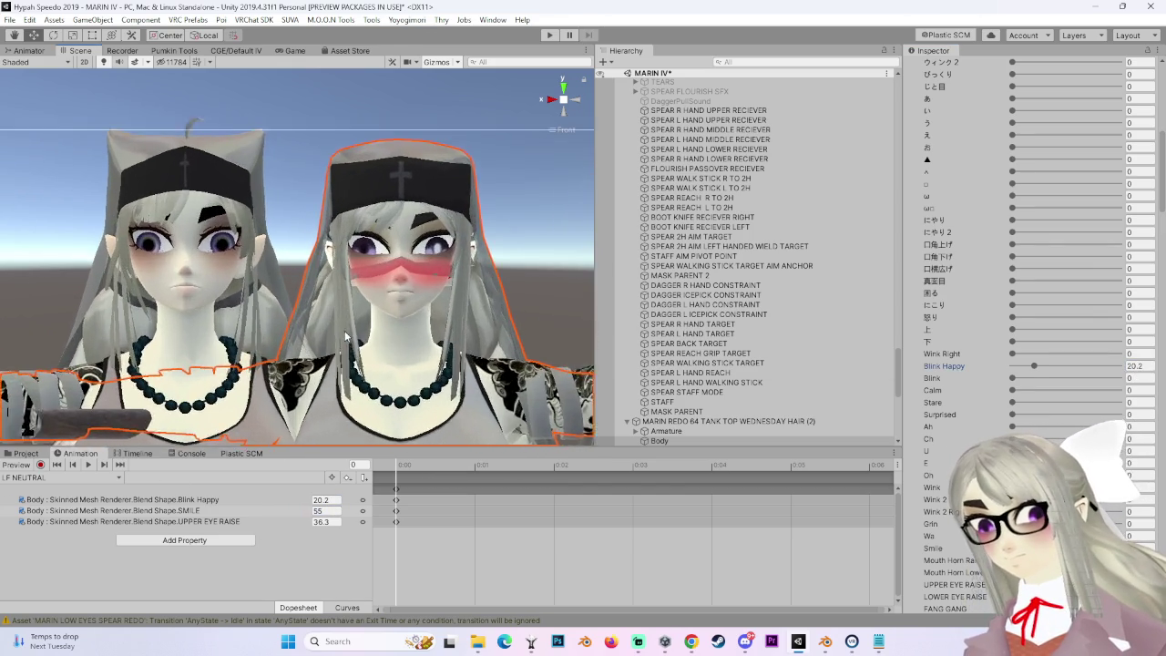
left_click(317, 511)
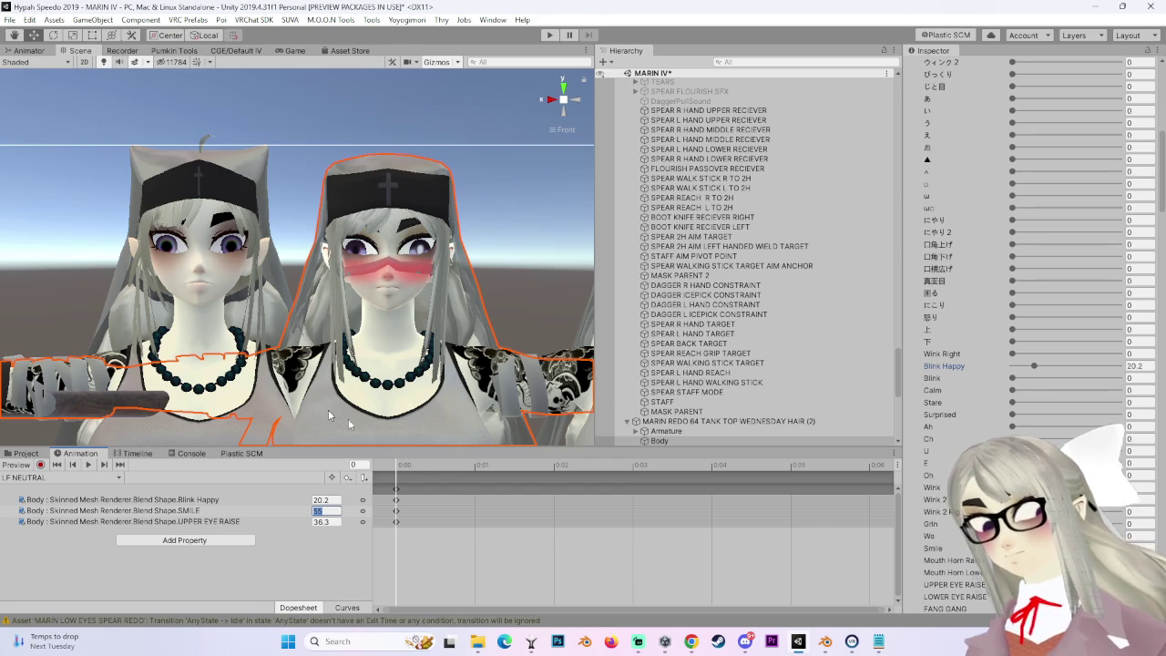
scroll("down", 3)
scroll("down", 3)
scroll("down", 3)
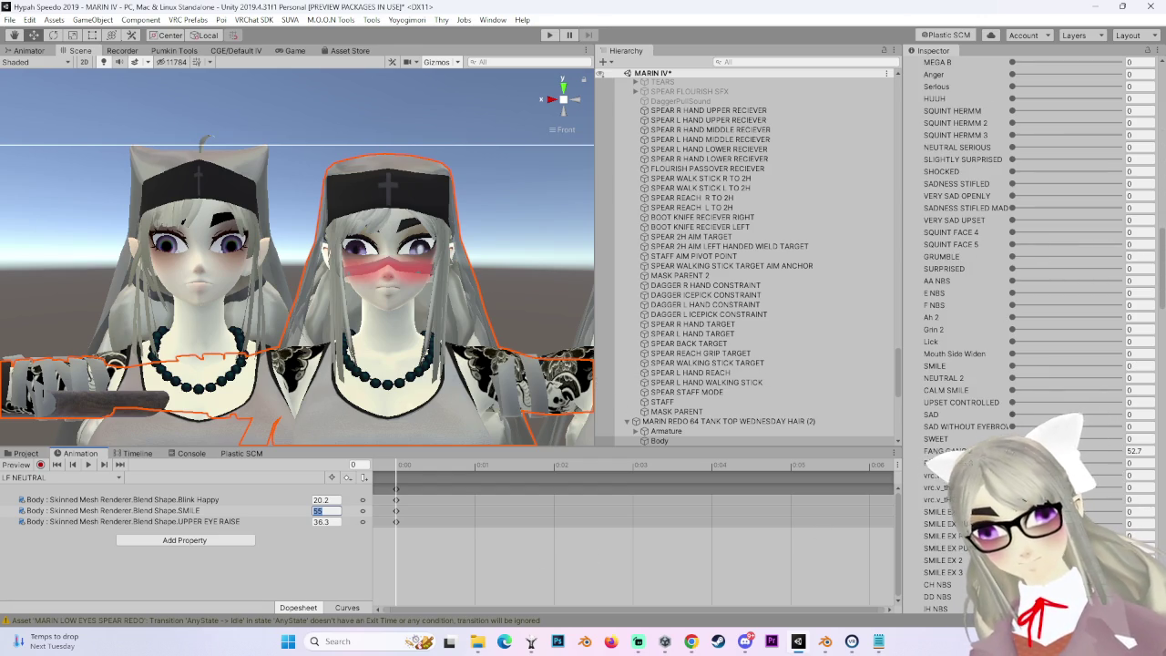
left_click(1146, 365)
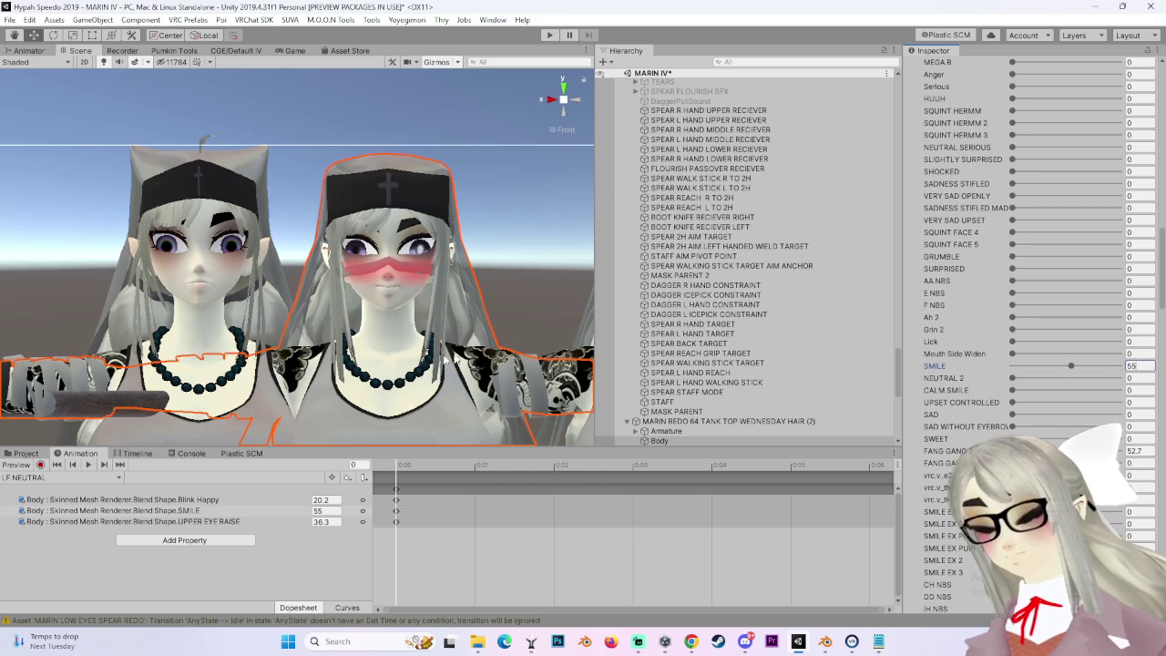
scroll("up", 3)
Edit the UPPER EYE RAISE blend shape value, then select the left avatar's Body.
left_click(329, 521)
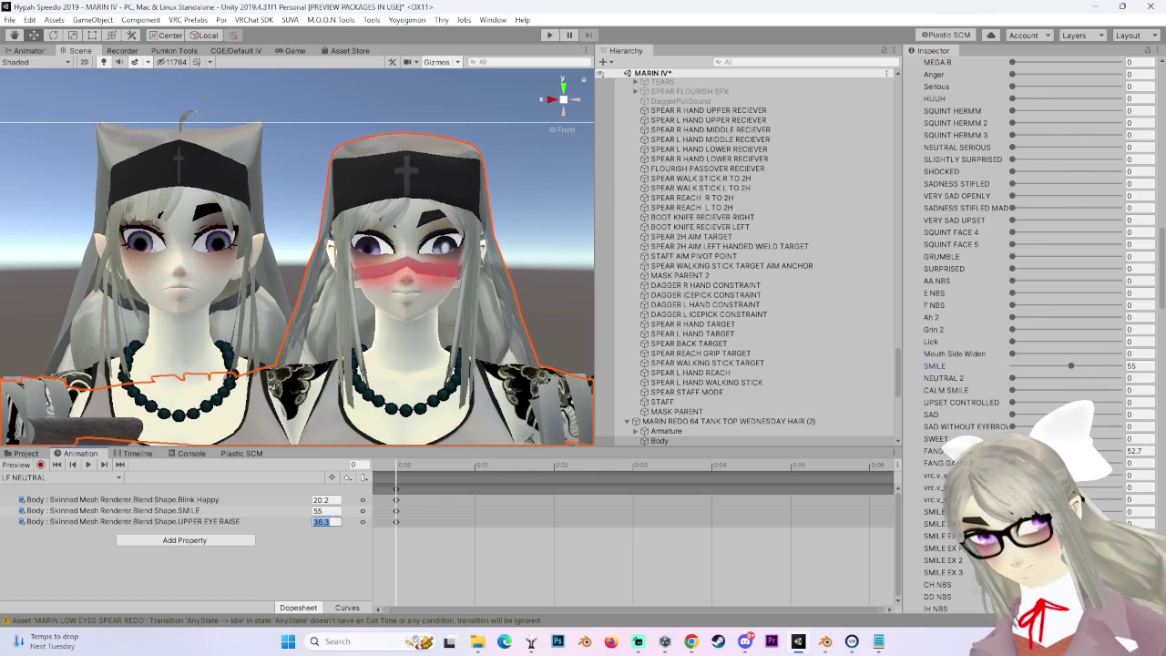
scroll("up", 3)
scroll("down", 3)
scroll("down", 3)
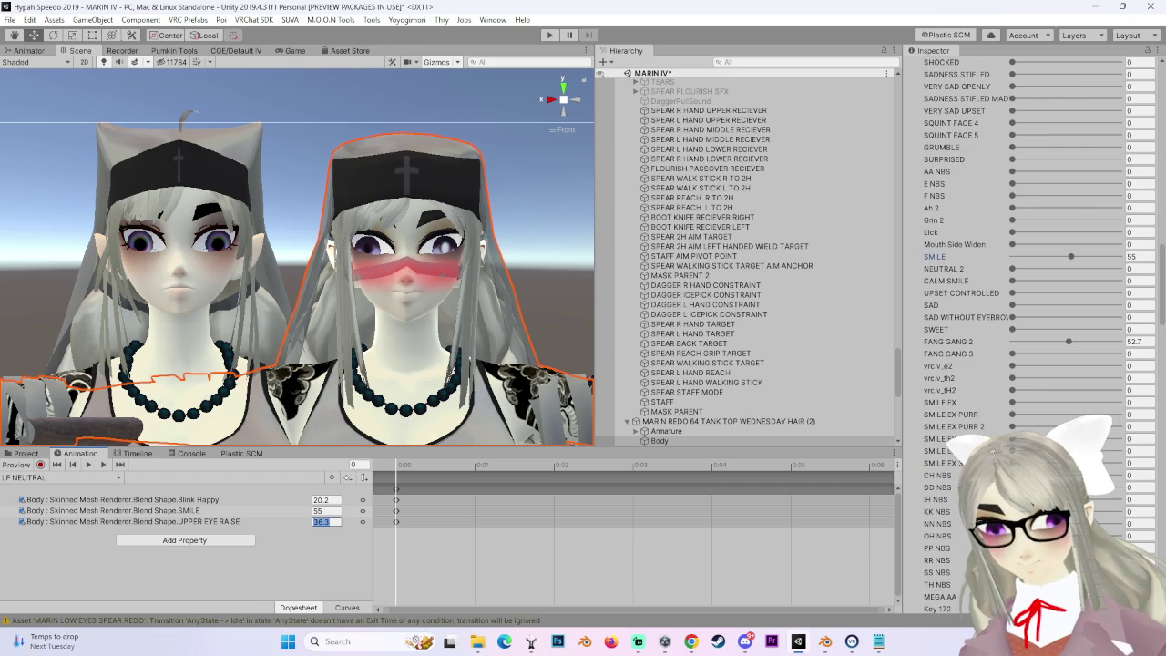
scroll("up", 3)
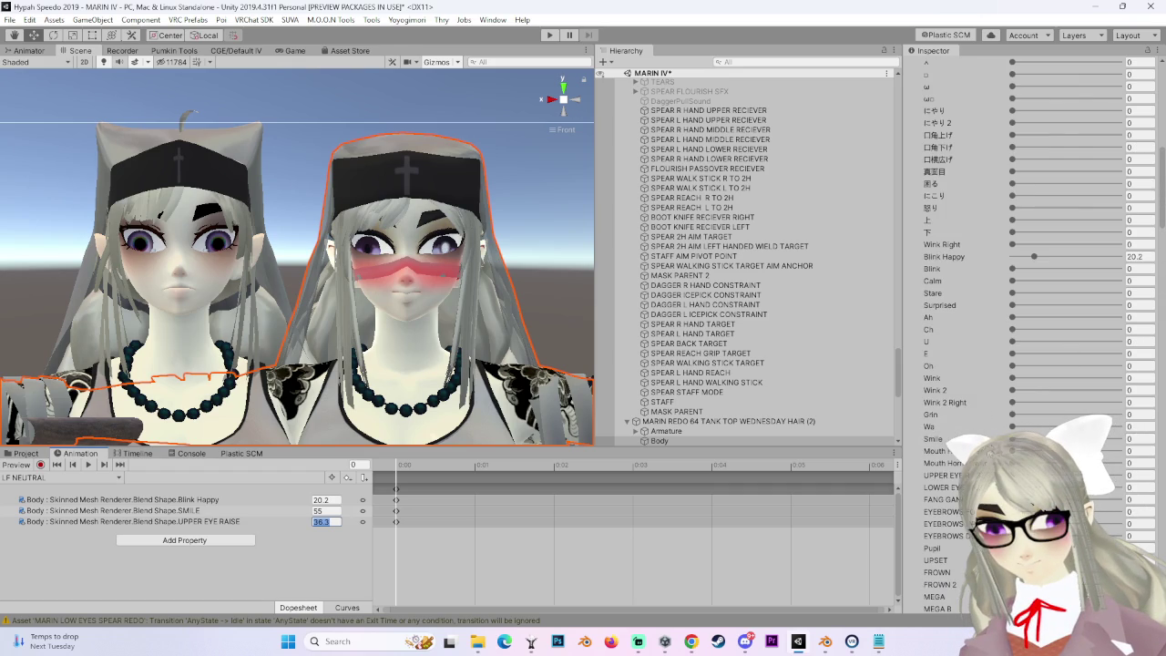
left_click(1141, 475)
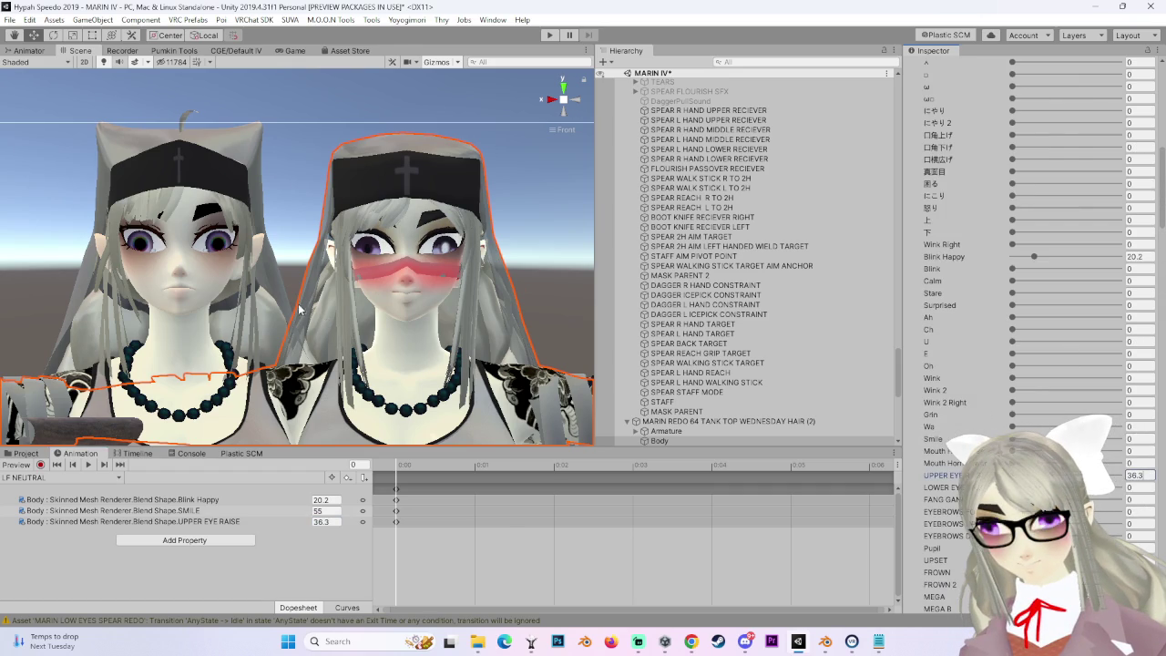
scroll("up", 3)
left_click(250, 176)
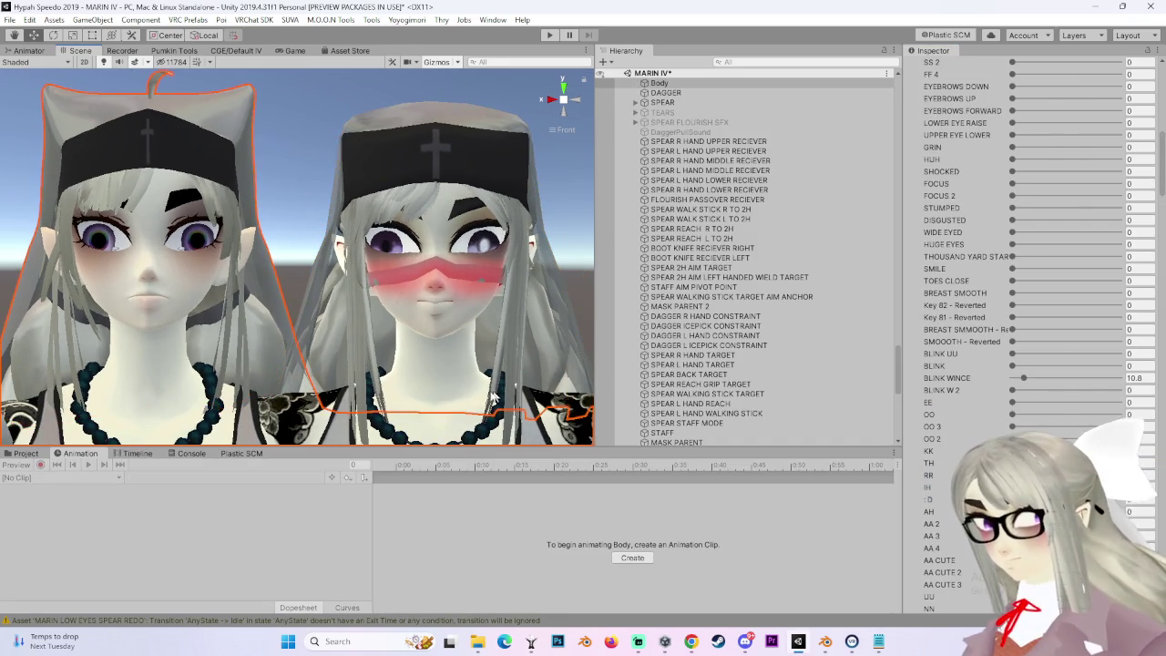
Frame the left avatar and lower its BLINK WINCE blend shape.
scroll("up", 3)
key("f")
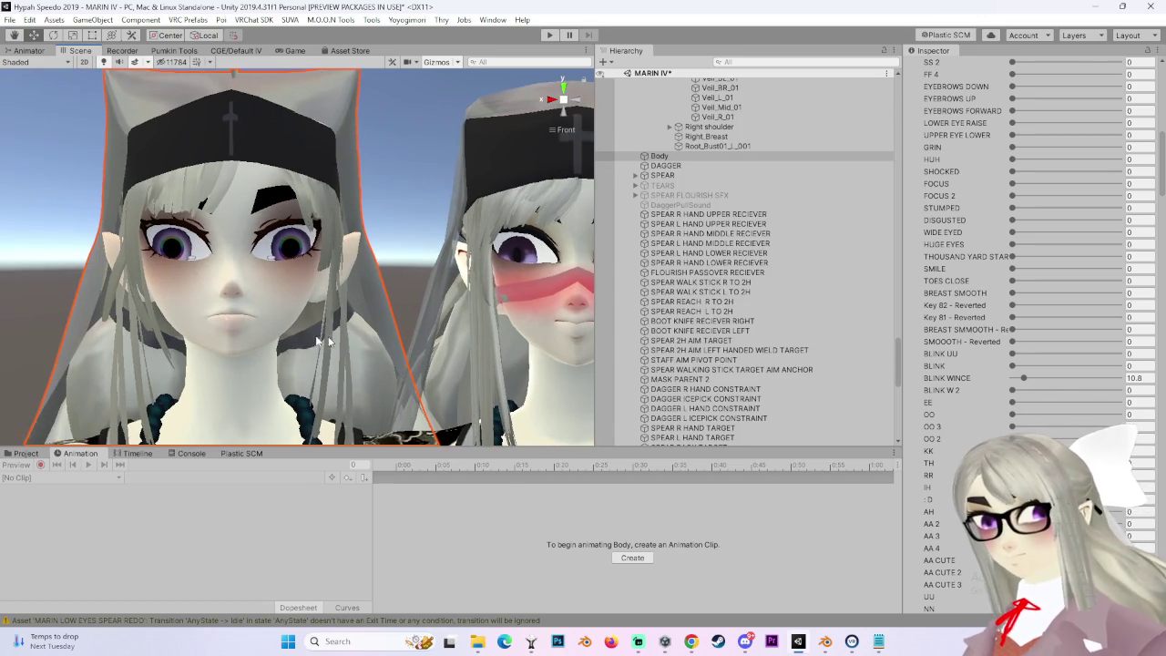
left_click(1026, 377)
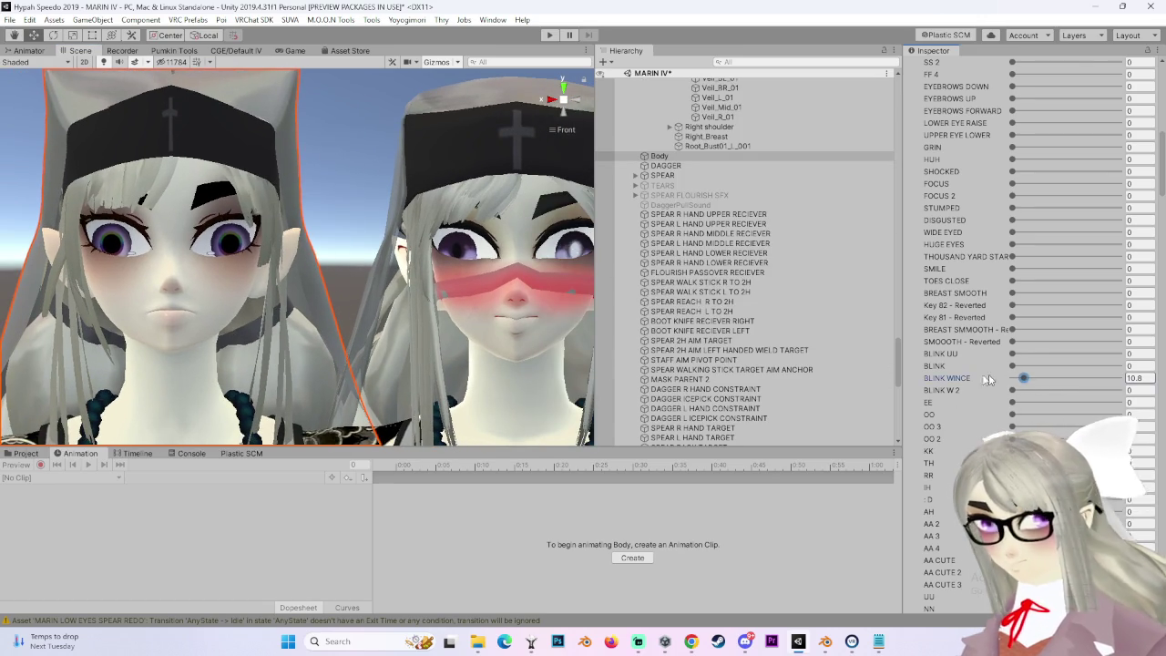
left_click(1024, 378)
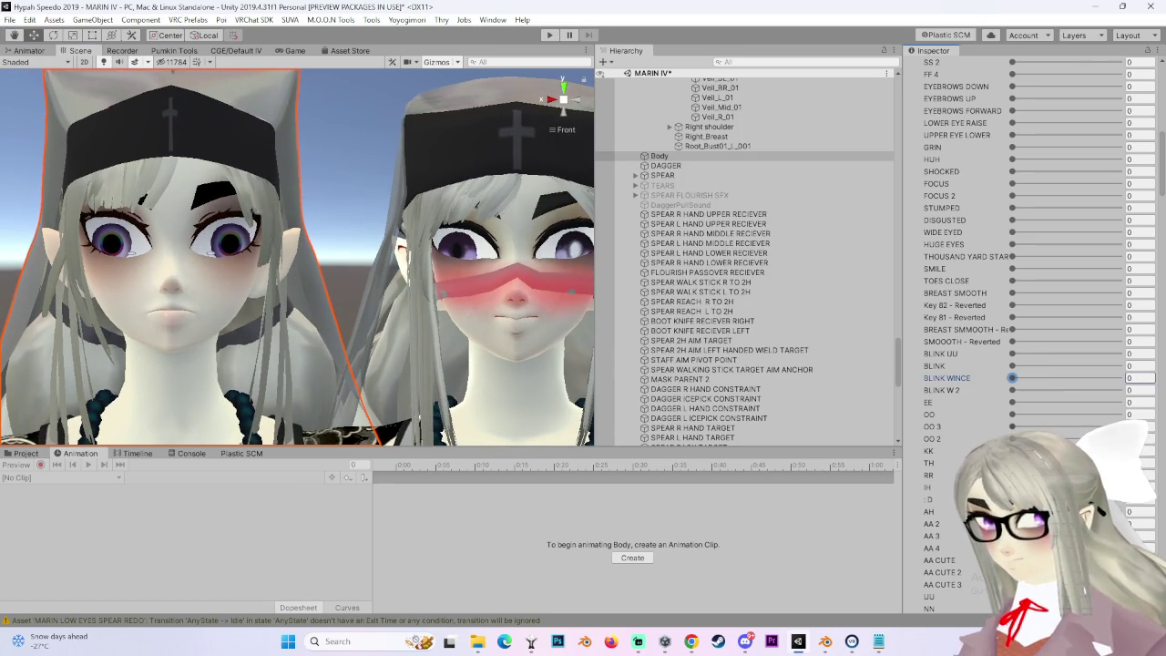
scroll("down", 3)
scroll("down", 3)
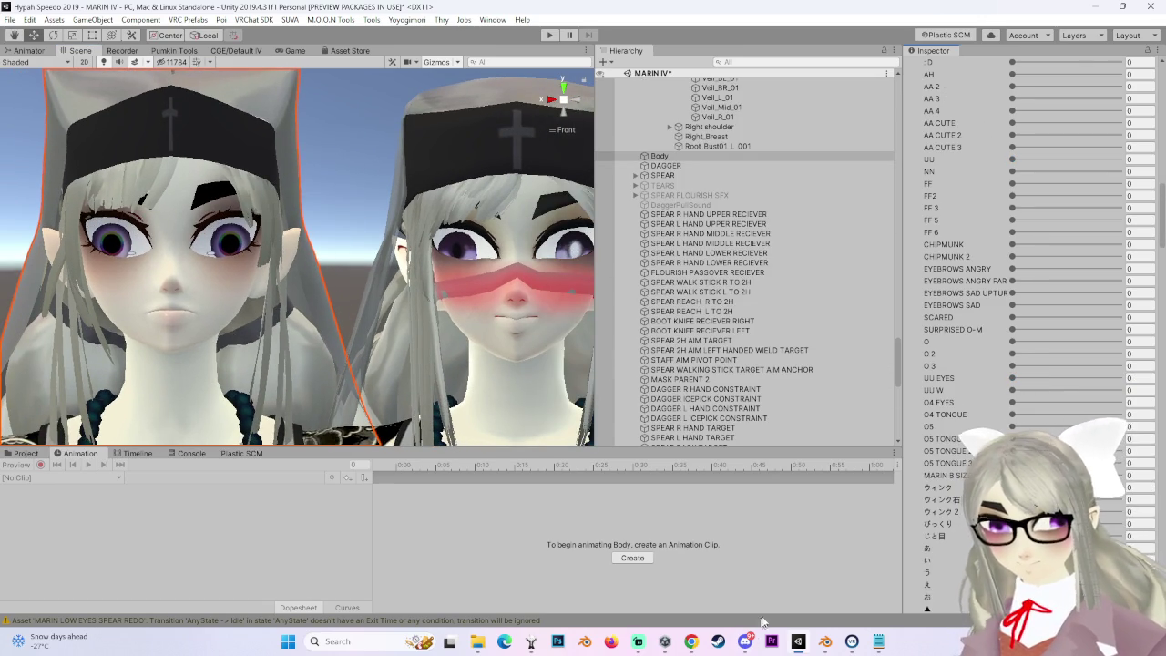
Close SteamVR, reframe both heads and scroll the Inspector down to the Body's materials.
right_click(854, 643)
left_click(792, 613)
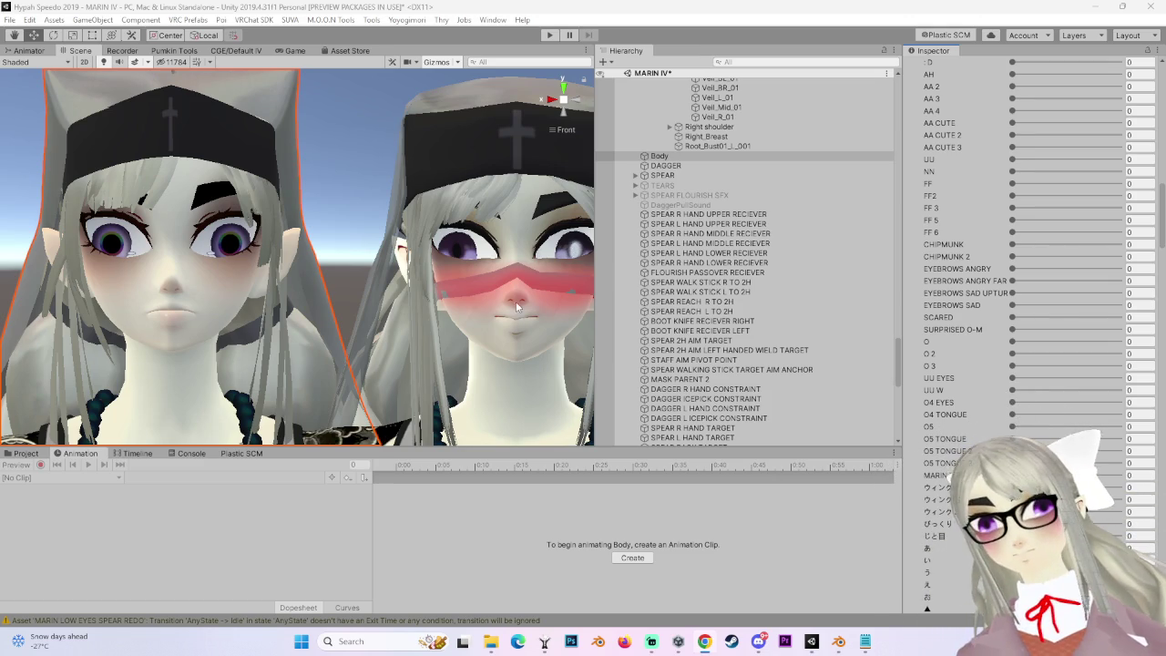
left_click_drag(259, 332, 315, 313)
left_click_drag(472, 334, 597, 502)
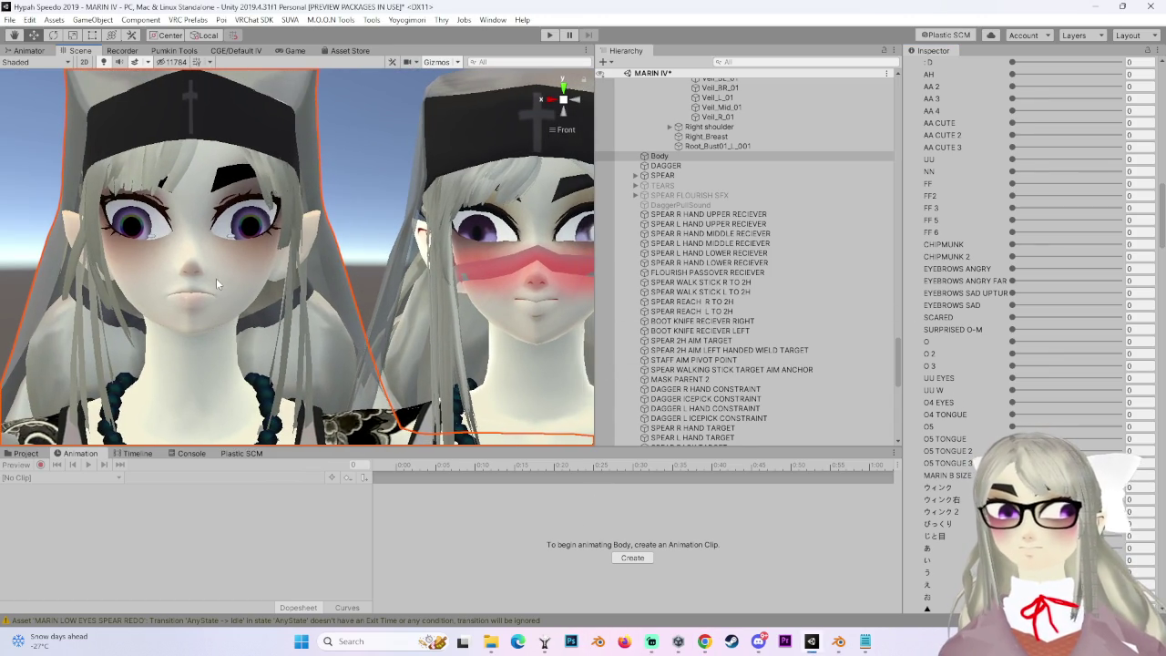
scroll("down", 3)
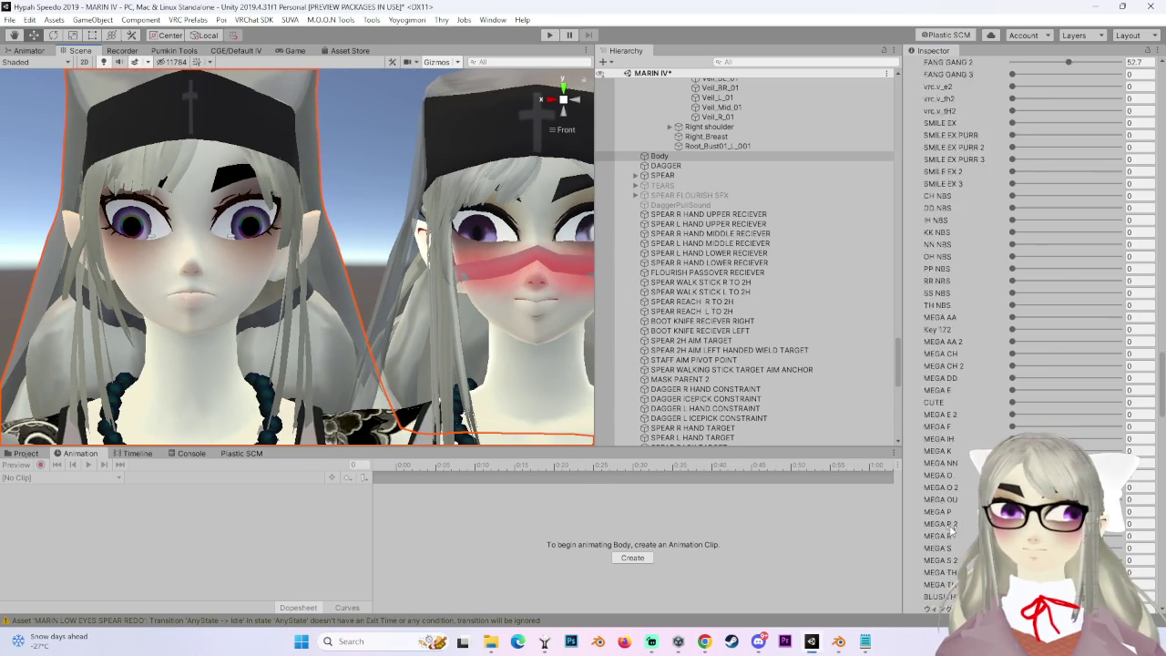
scroll("down", 3)
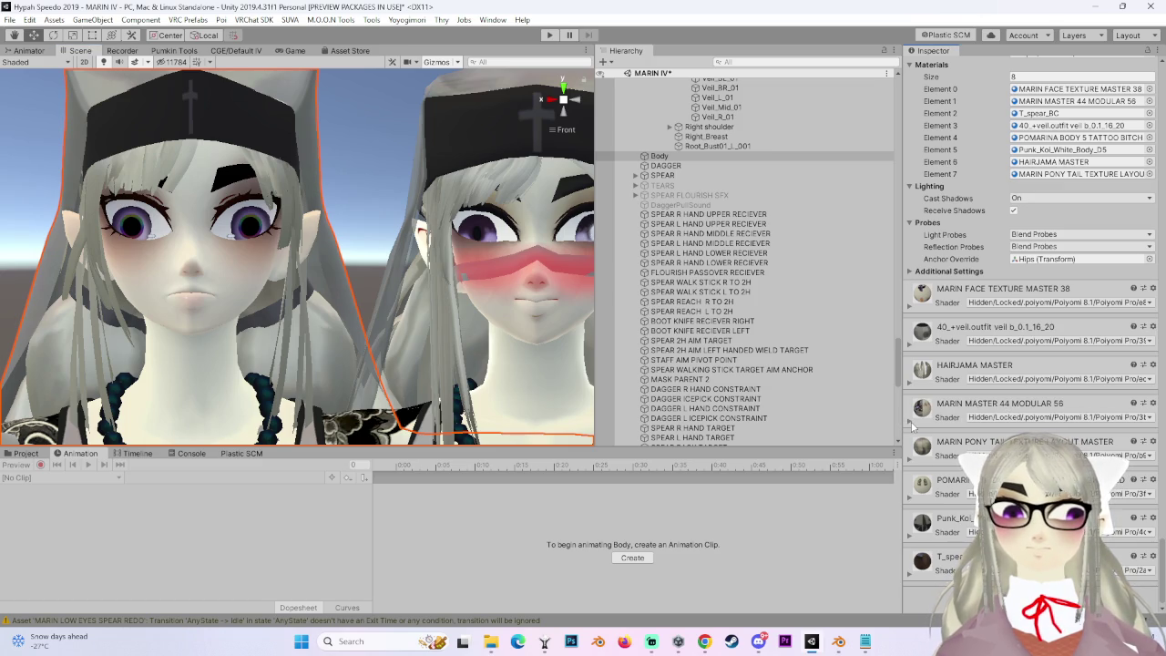
Find the face material's texture in the Project window and show it in File Explorer.
left_click(911, 308)
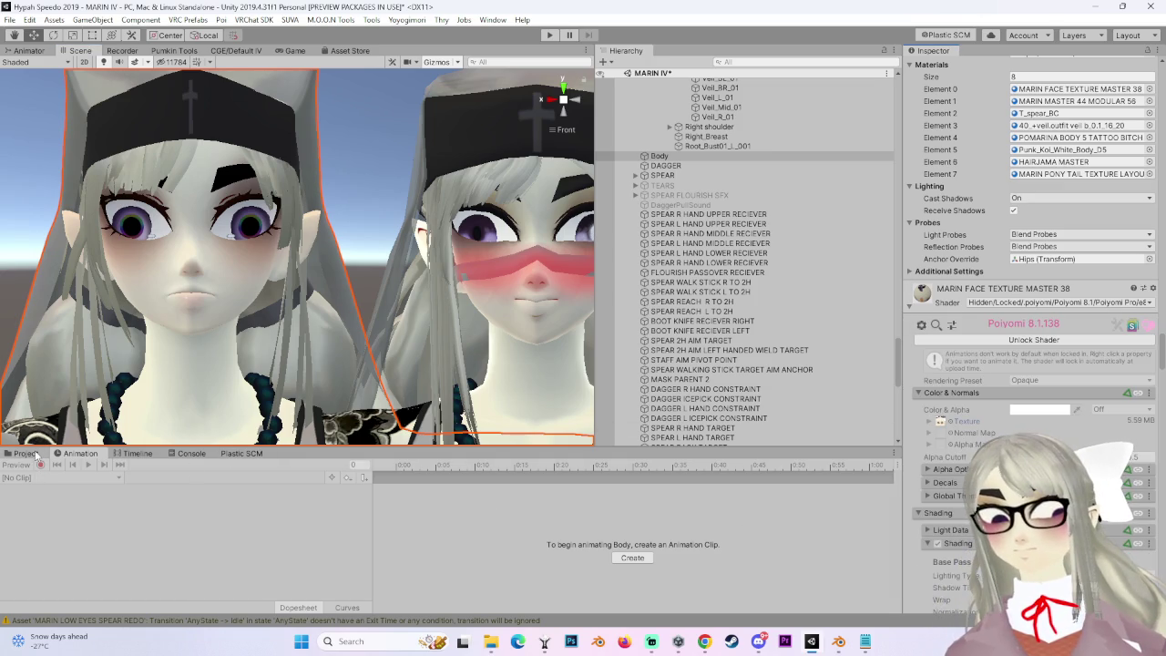
left_click(26, 453)
right_click(418, 514)
left_click(474, 157)
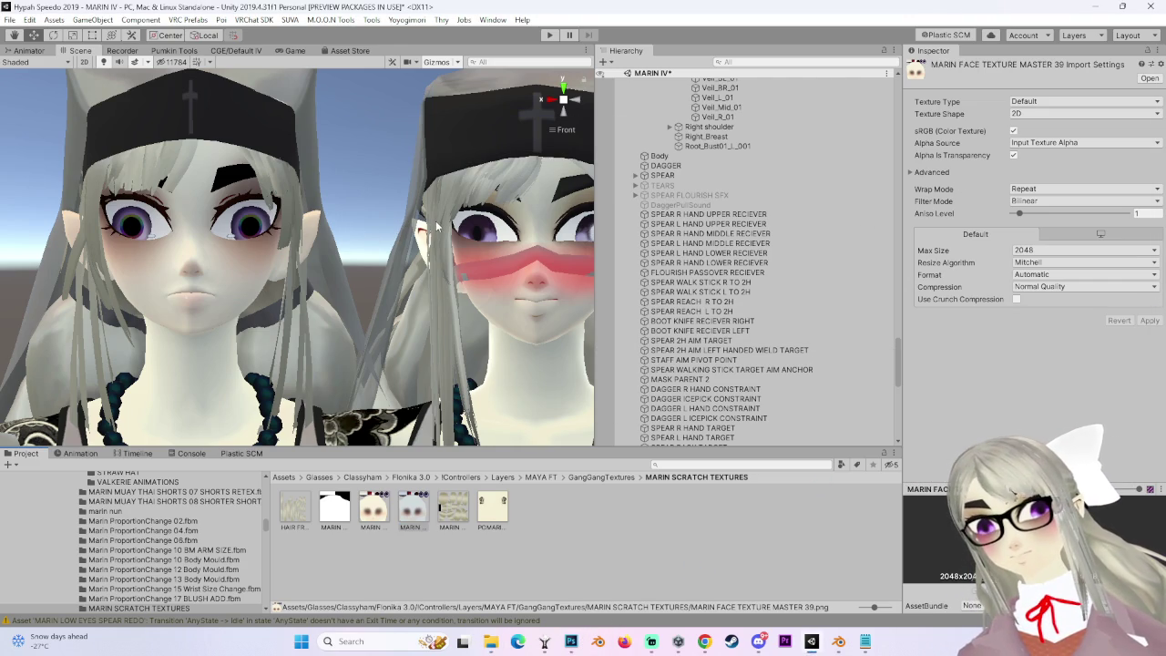
Drag MARIN FACE TEXTURE MASTER 39.png into Photoshop and zoom in on the eyes.
left_click(443, 223)
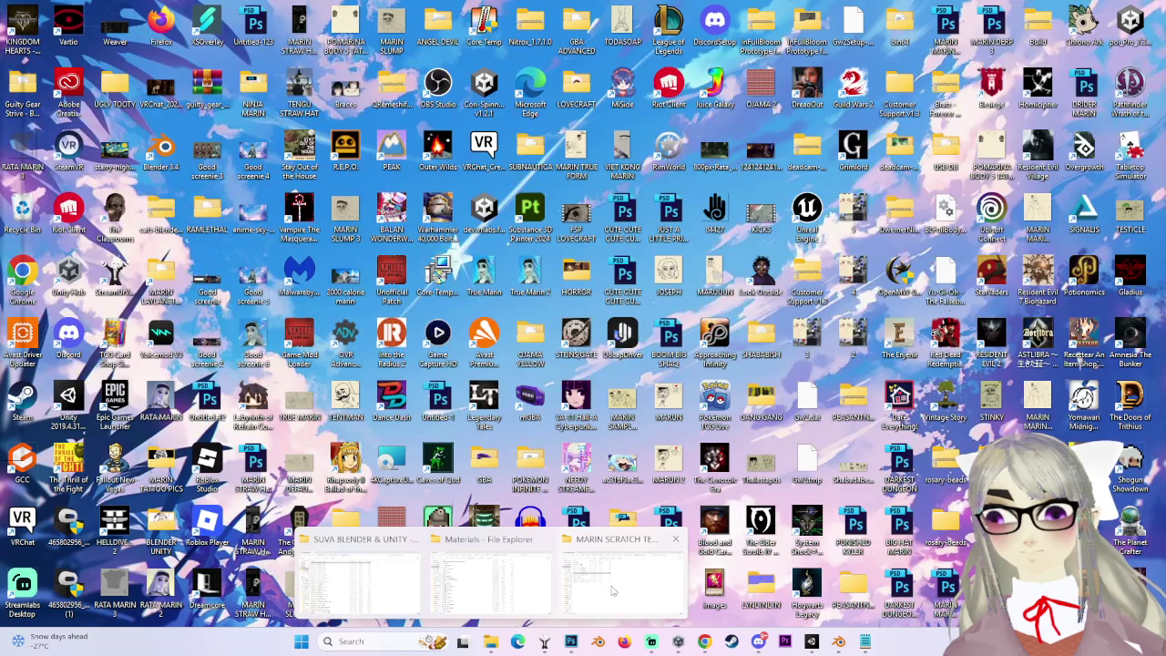
left_click_drag(811, 239, 481, 246)
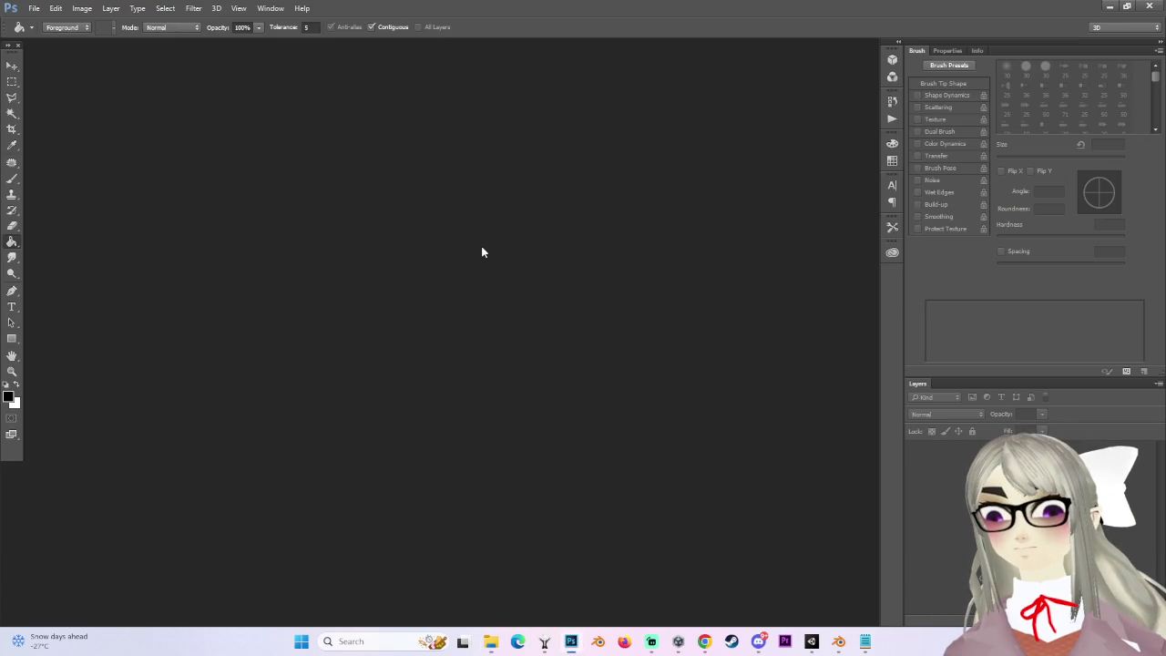
scroll("up", 3)
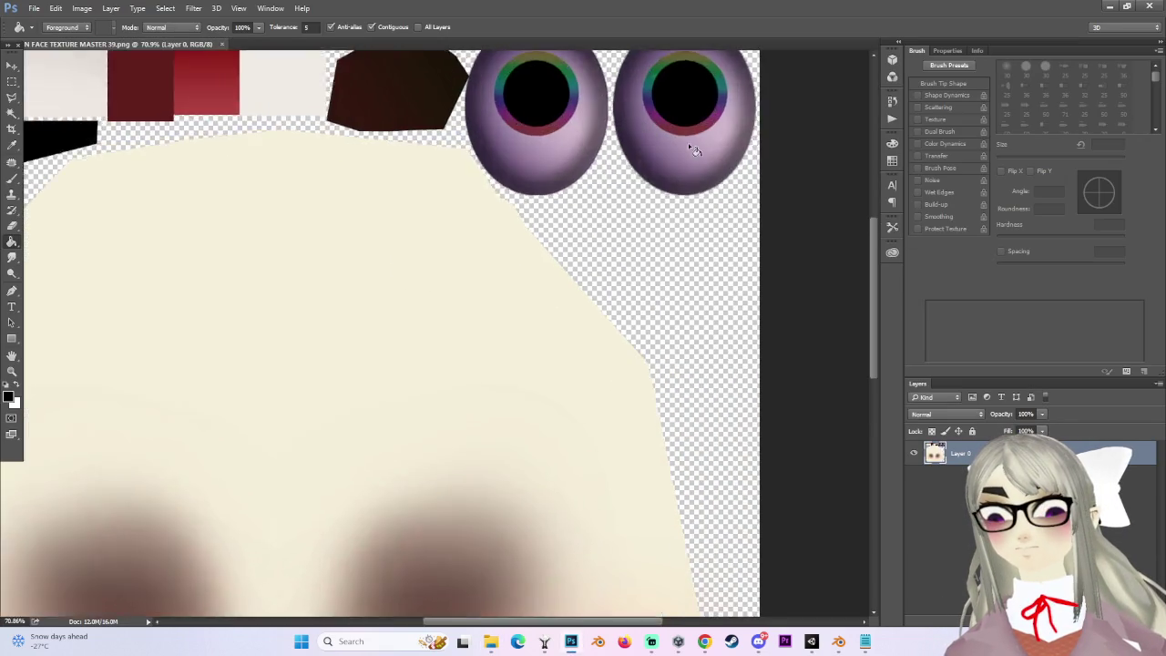
scroll("up", 3)
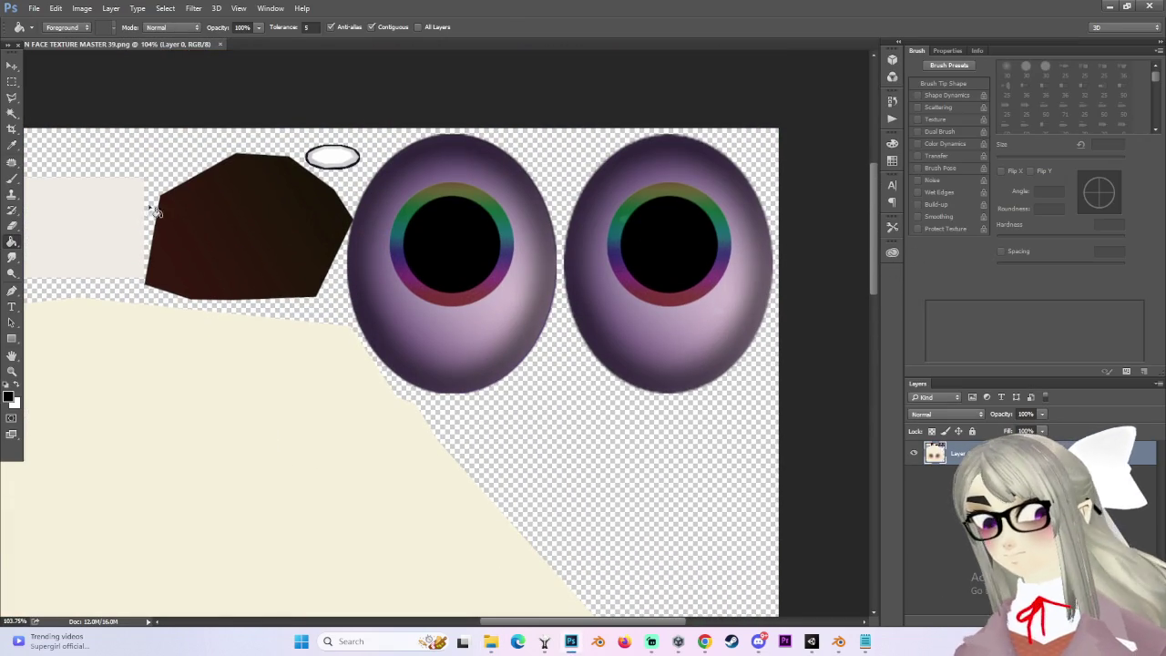
Select all four arcs of the left eye's iris ring with the Magic Wand.
left_click(12, 113)
left_click(474, 196)
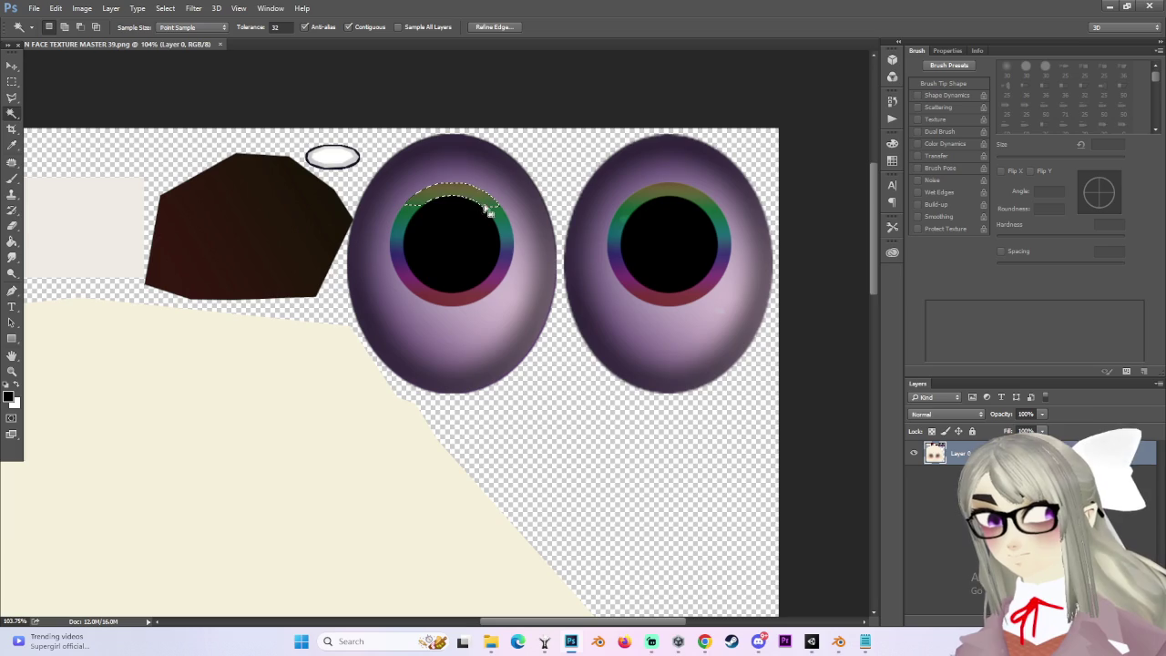
left_click(506, 235)
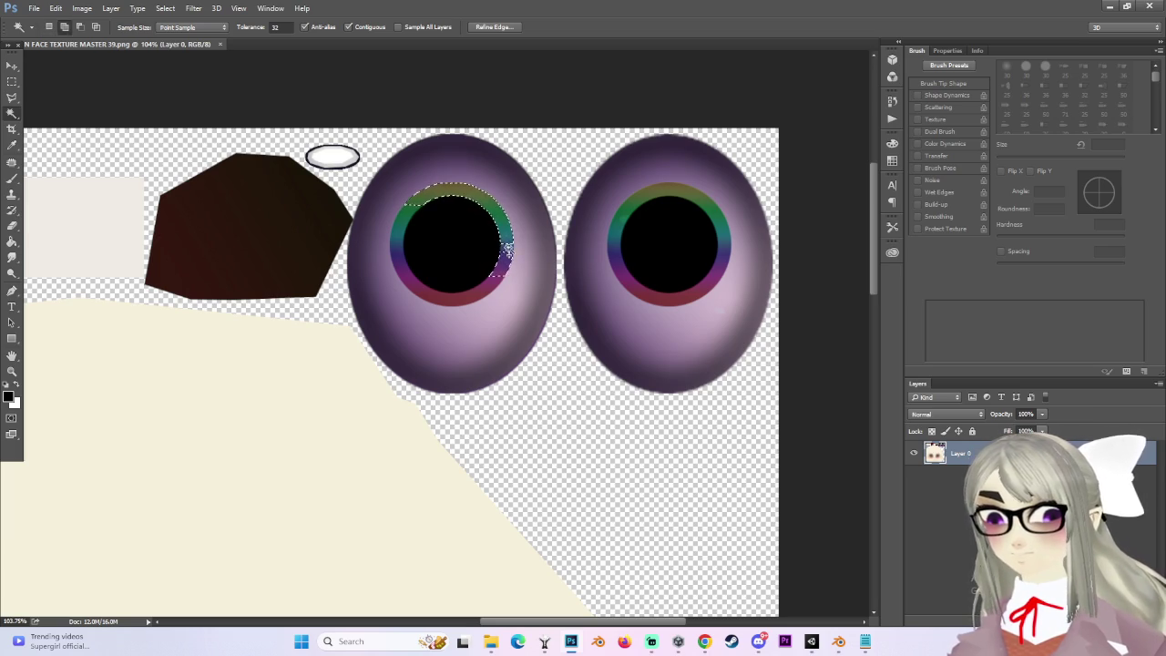
left_click(478, 289)
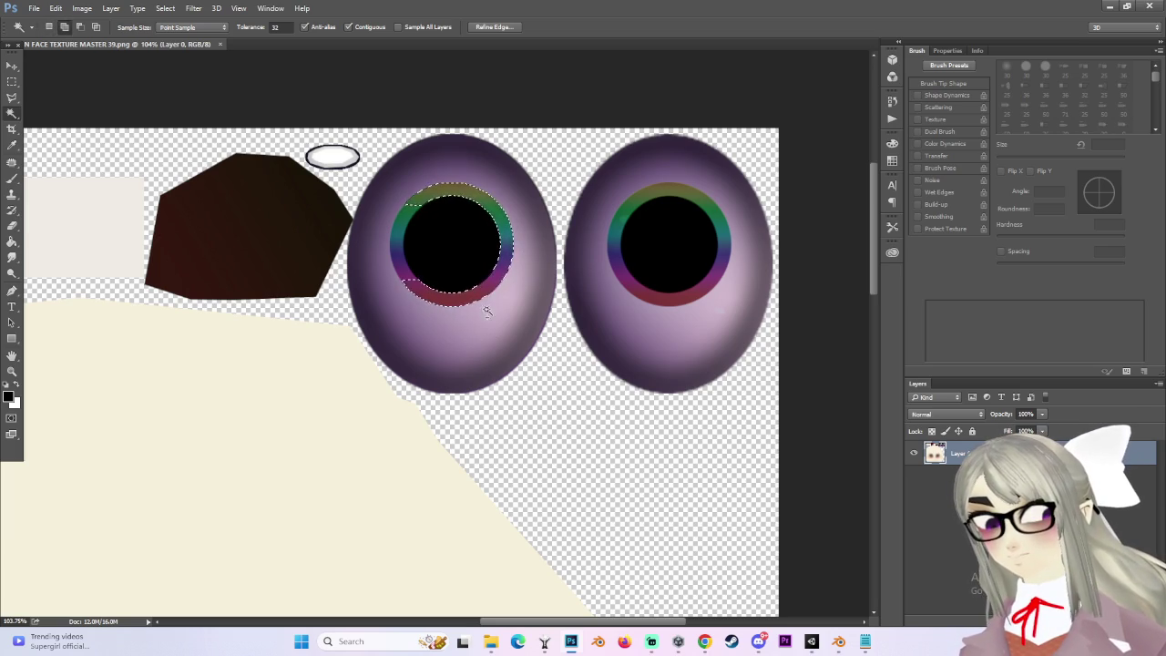
left_click(399, 263)
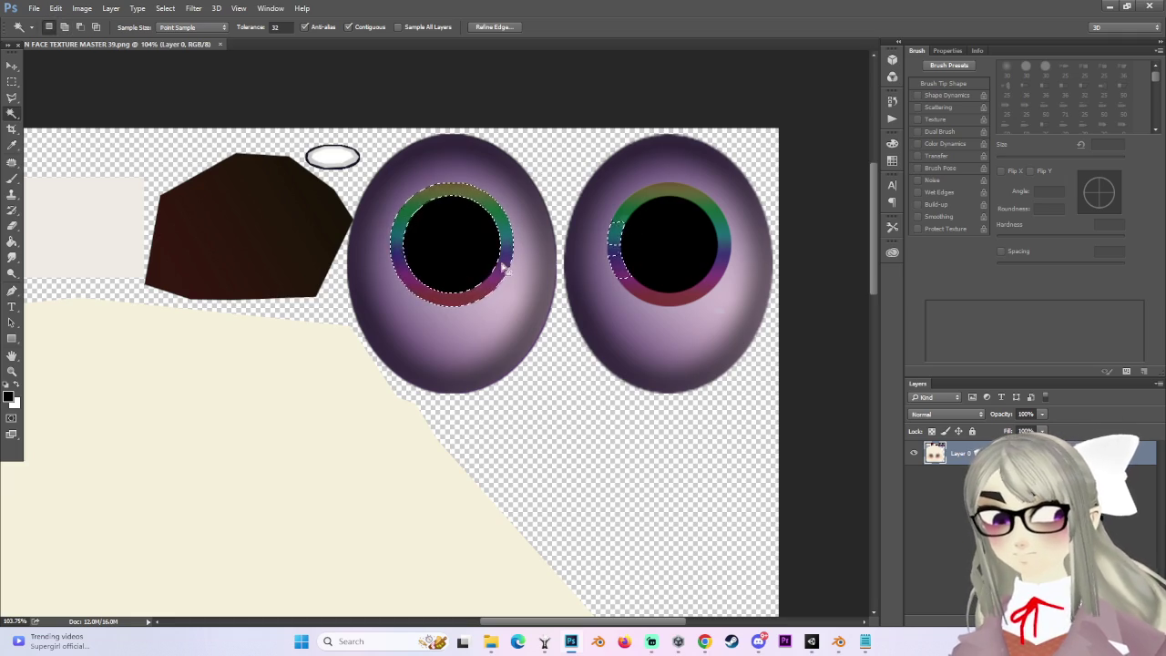
Add the right eye's iris ring to the selection with the Quick Selection Tool.
right_click(12, 113)
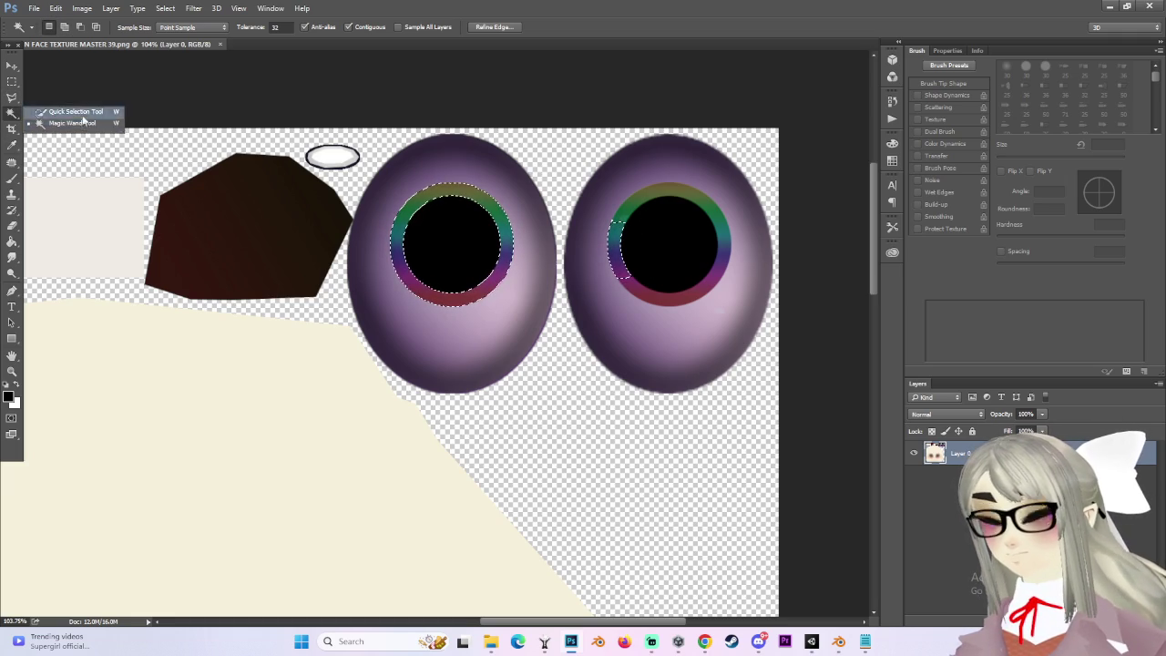
left_click(75, 111)
scroll("up", 3)
left_click_drag(632, 229, 708, 193)
left_click_drag(763, 239, 656, 337)
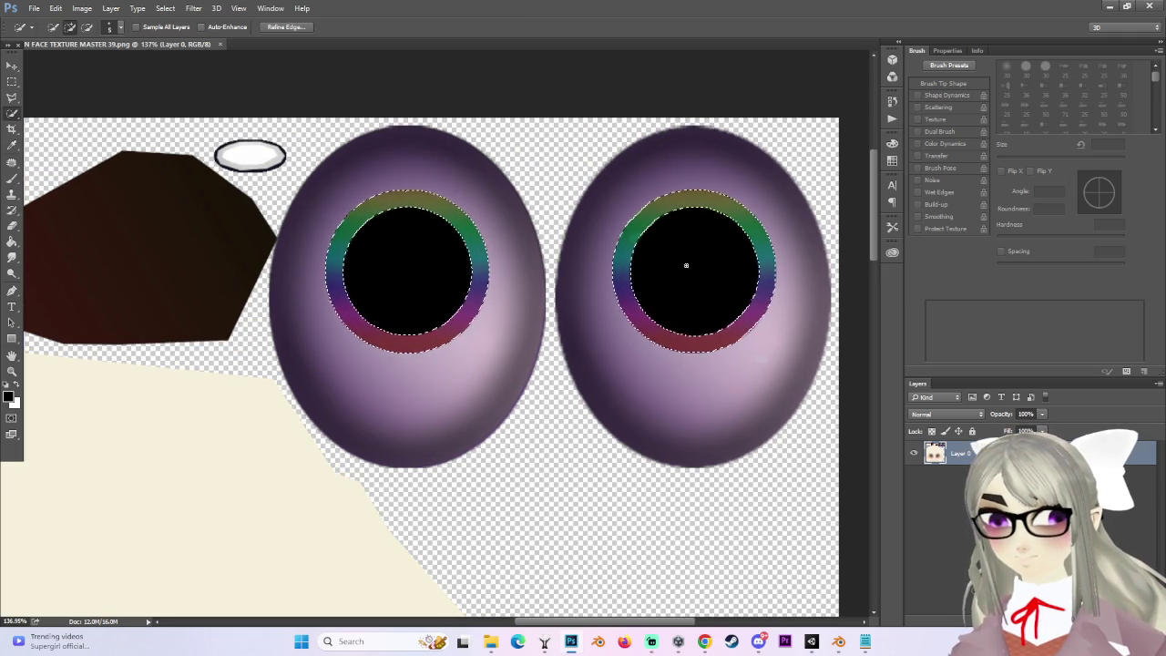
scroll("down", 3)
left_click(81, 8)
Try colorizing, then desaturating the iris rings to -60 in Hue/Saturation, cancelling both.
mouse_move(104, 34)
left_click(255, 101)
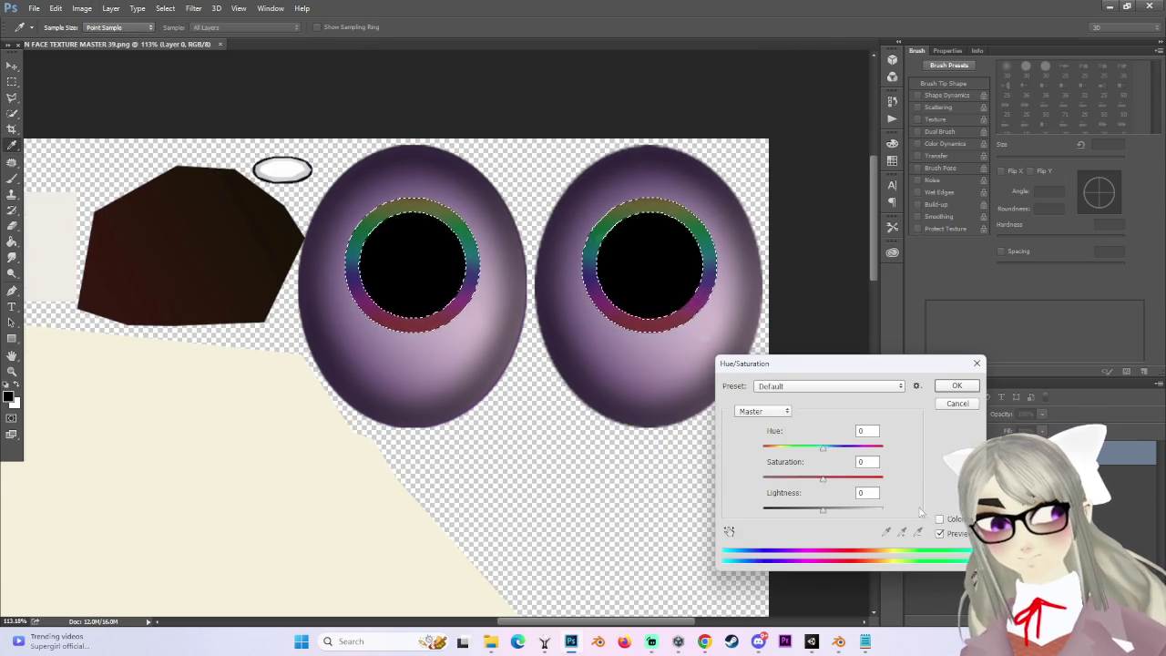
left_click(940, 519)
left_click_drag(793, 480, 793, 481)
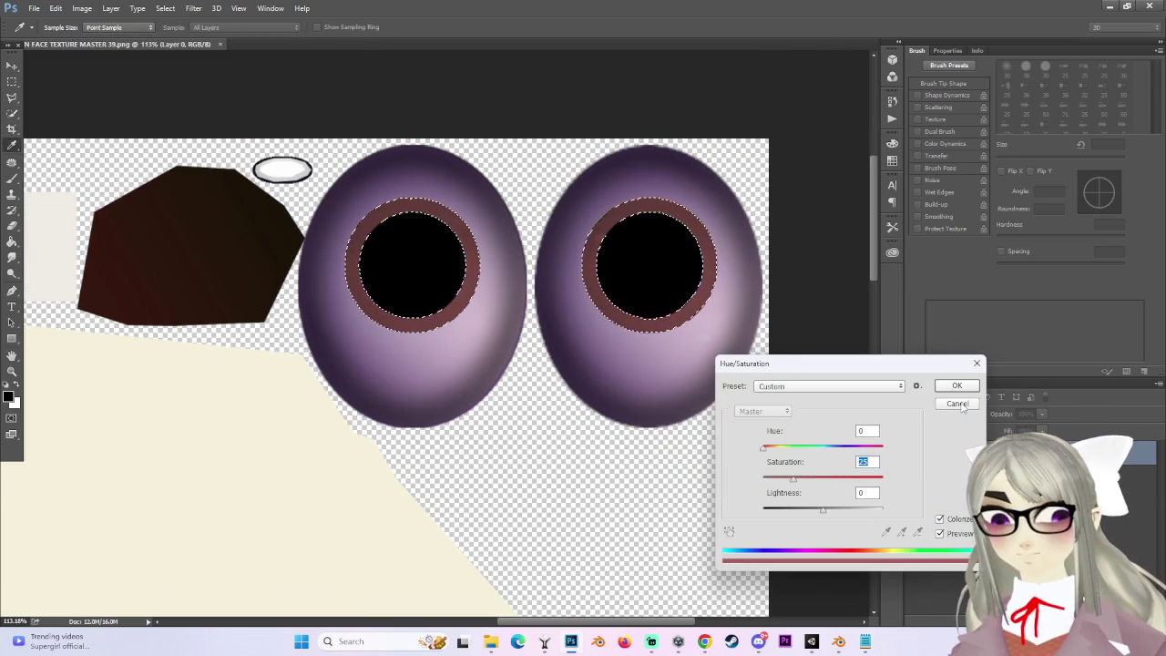
left_click(957, 404)
left_click(82, 8)
mouse_move(121, 38)
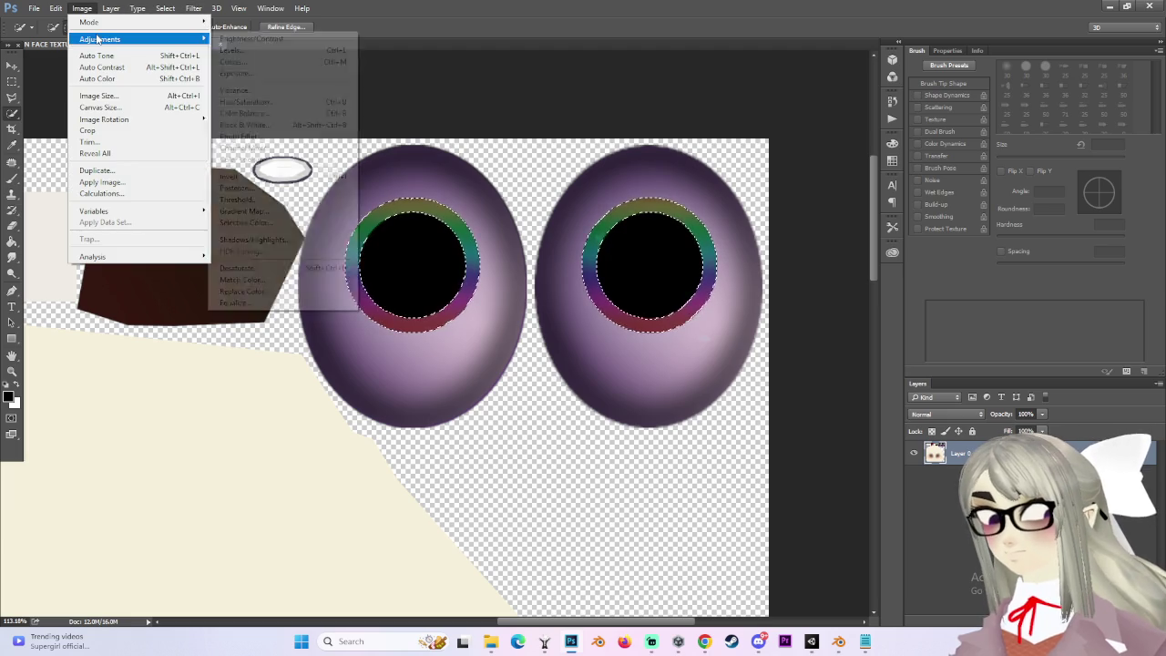
left_click(242, 101)
left_click_drag(825, 483, 839, 531)
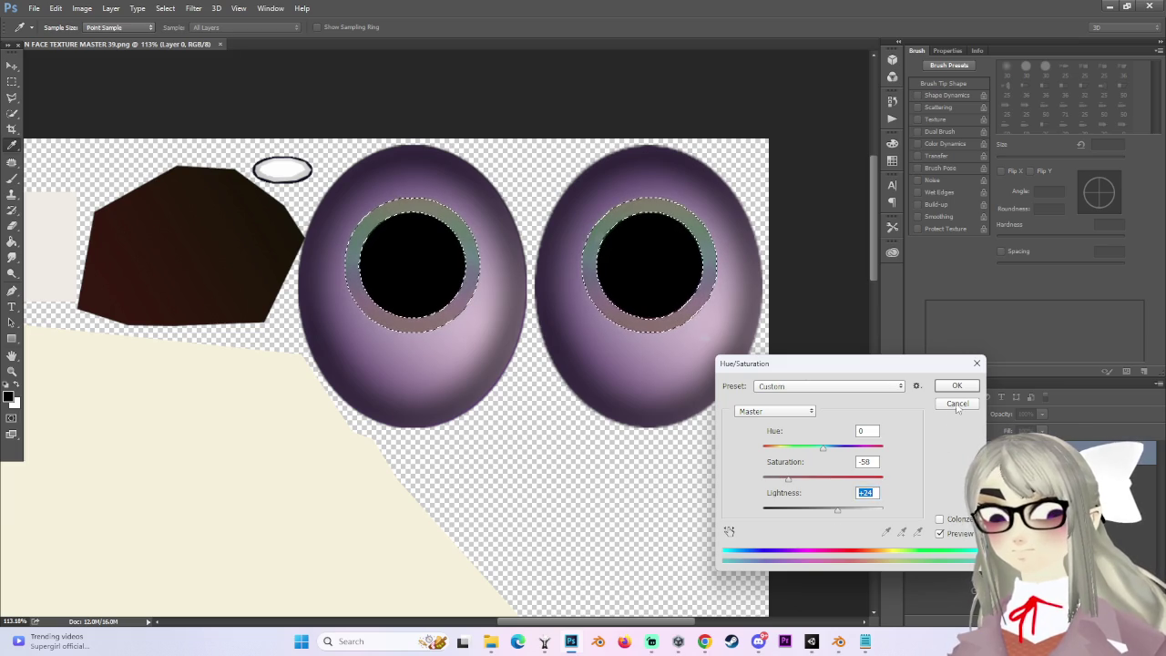
left_click(958, 404)
Apply Hue/Saturation with Saturation -44 and Lightness +18 to the iris rings, then deselect.
left_click(82, 9)
mouse_move(95, 41)
left_click(255, 109)
left_click_drag(824, 490, 833, 515)
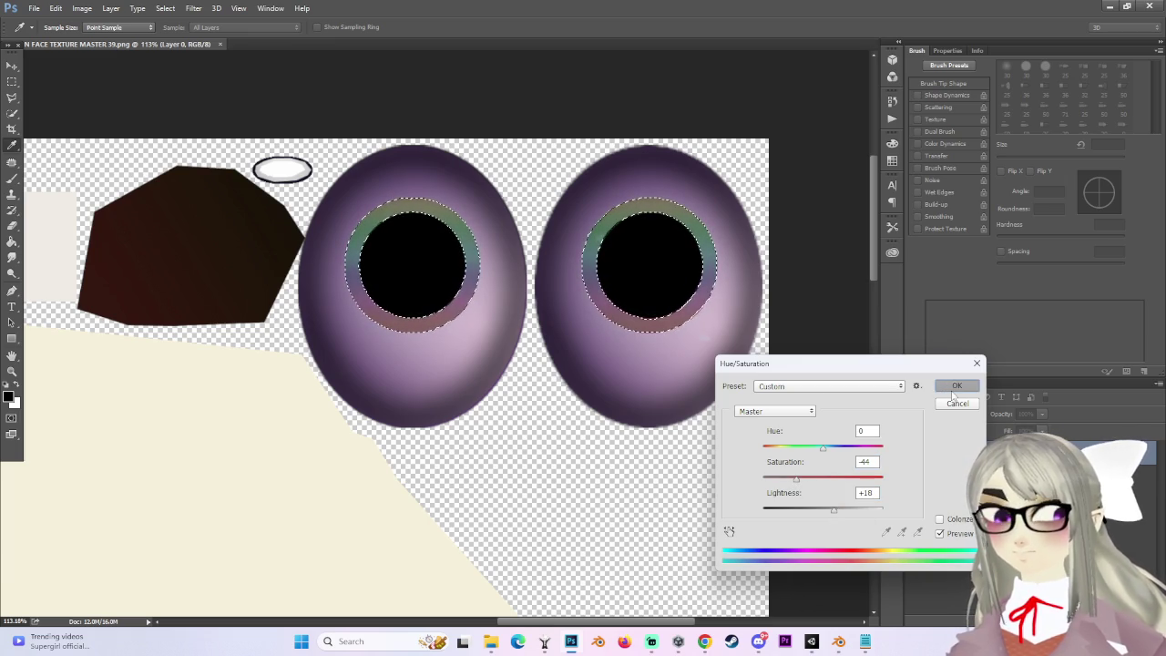
left_click(947, 386)
left_click(12, 82)
left_click(267, 103)
scroll("down", 3)
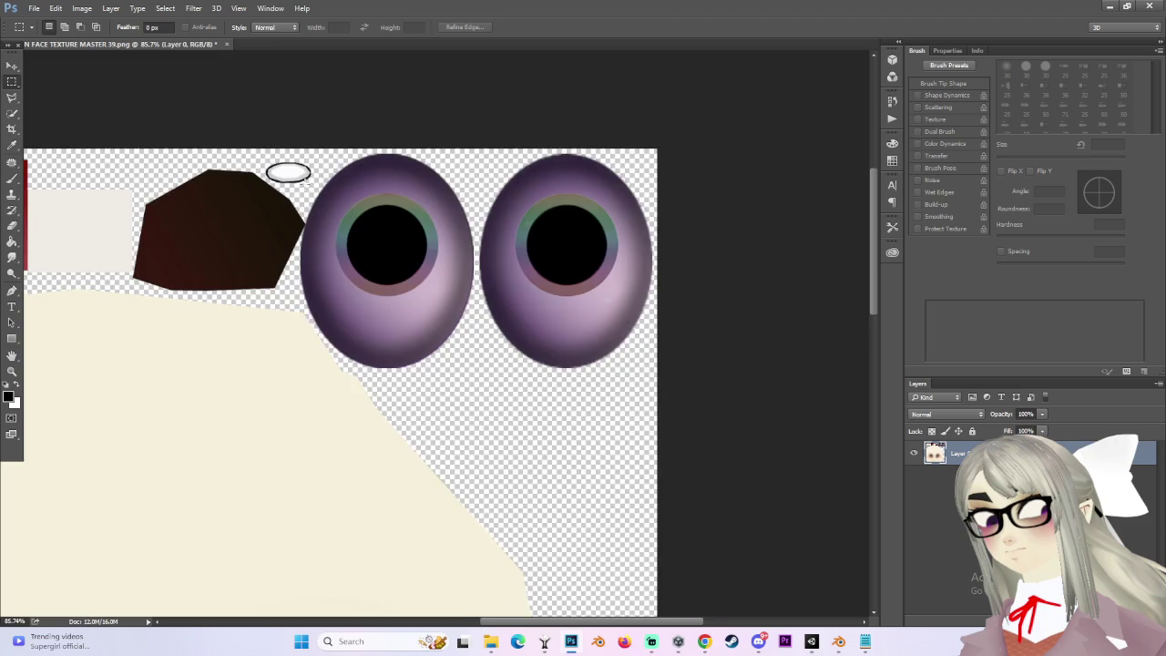
Check the updated eyes on the avatar in Unity, then return to Photoshop.
scroll("up", 3)
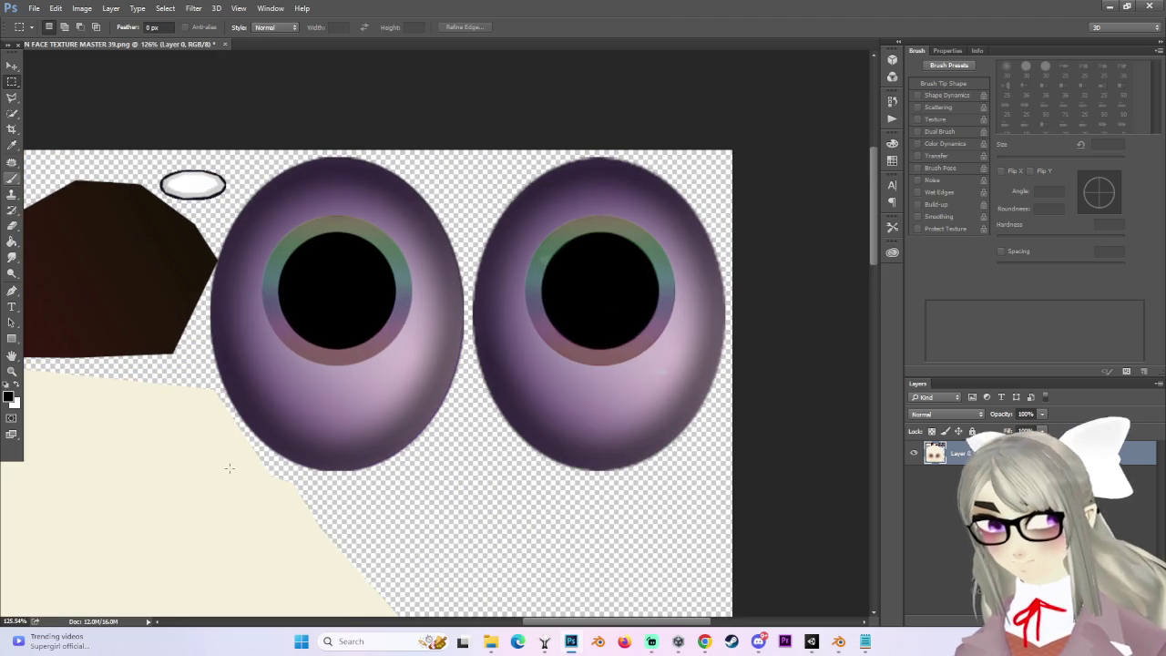
left_click(811, 641)
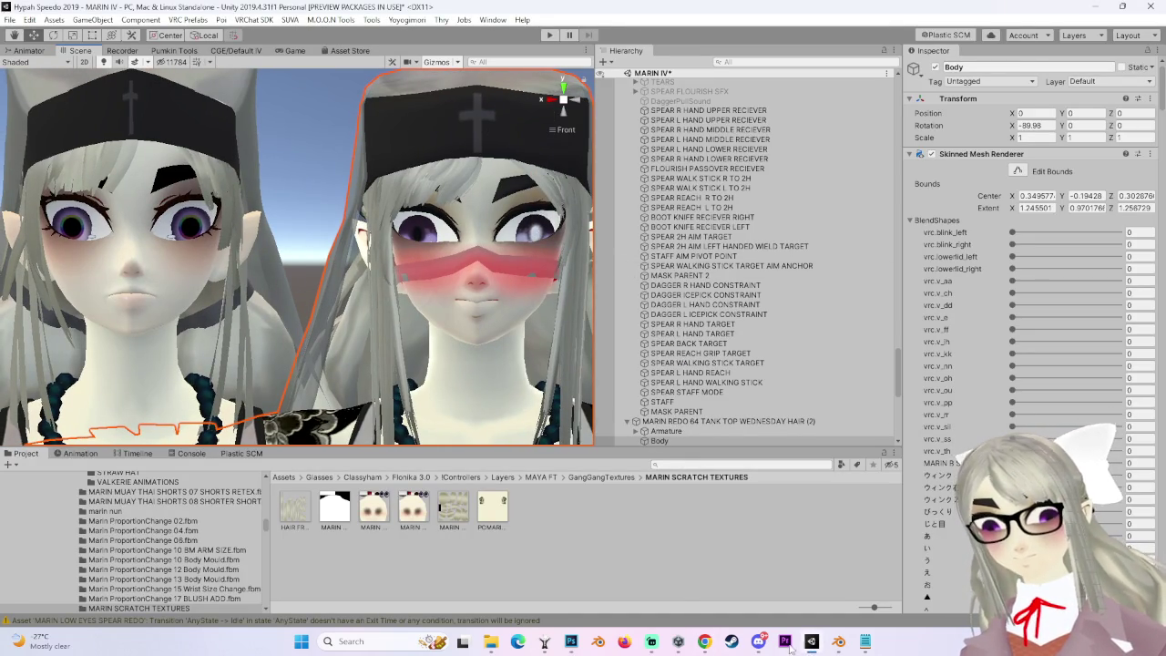
left_click(572, 642)
scroll("up", 3)
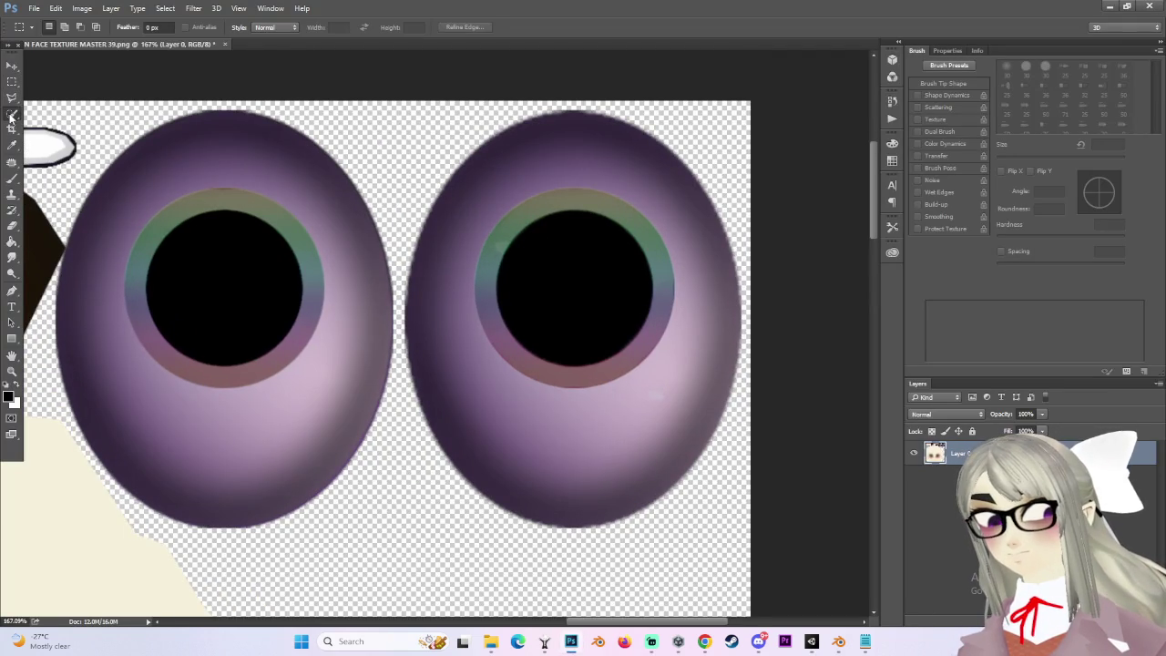
Magic Wand-select the right eye's black pupil and make white the foreground colour.
left_click_drag(12, 113, 59, 129)
left_click(59, 123)
left_click(553, 240)
scroll("down", 3)
left_click(18, 387)
left_click(9, 394)
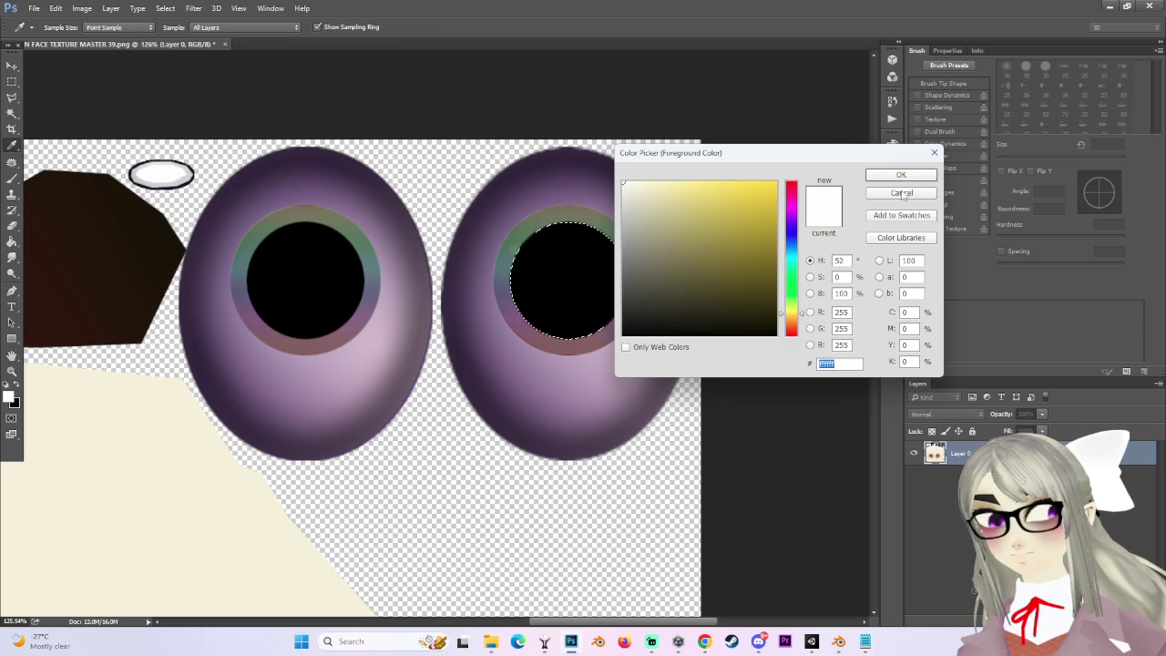
left_click(903, 194)
Fill the selected pupil with white using the Paint Bucket and deselect.
key("g")
left_click(574, 281)
scroll("down", 3)
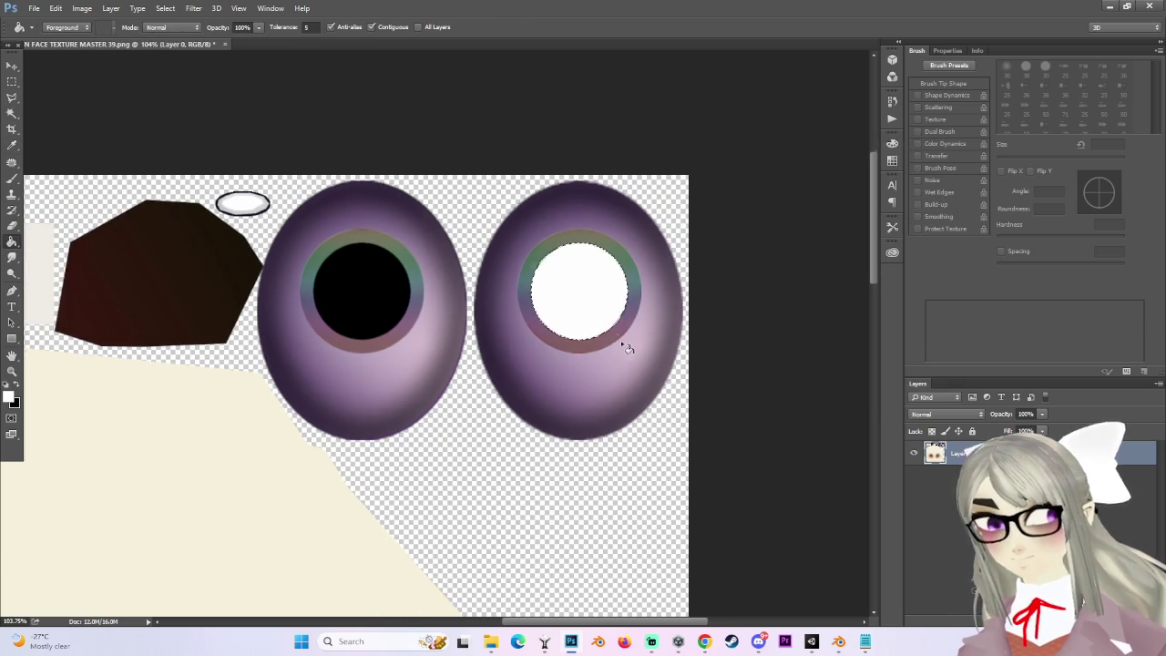
left_click(12, 82)
key("ctrl+d")
scroll("down", 3)
scroll("up", 3)
scroll("down", 3)
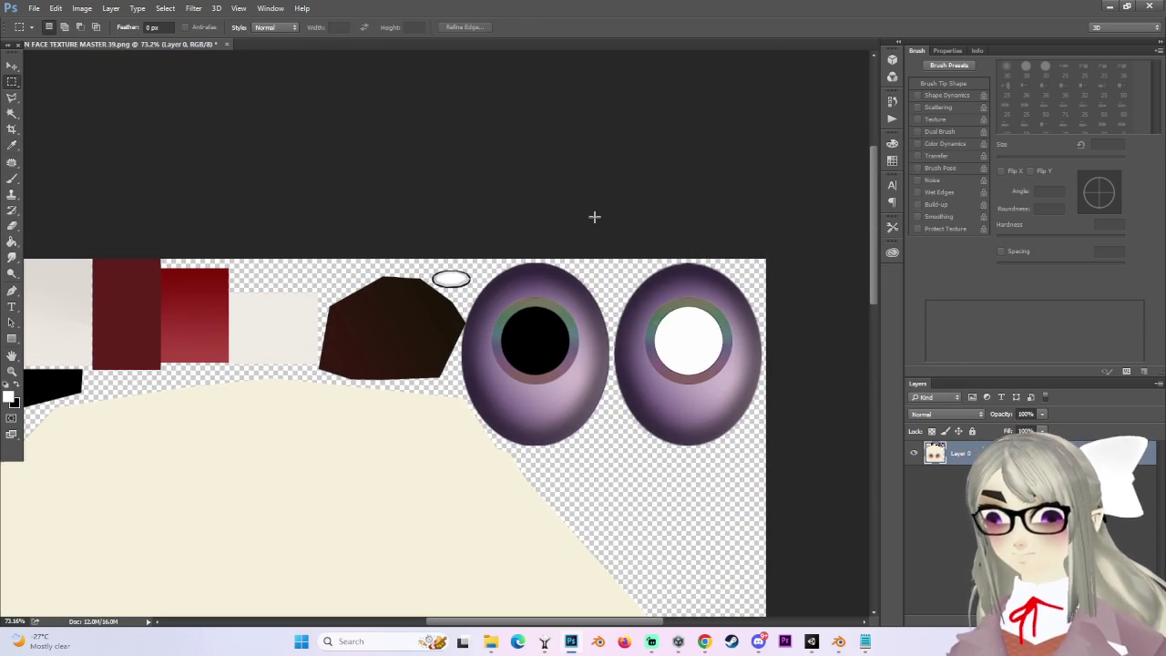
Save a PNG copy named MARIN FACE TEXTURE MASTER 39.2, accepting the PNG options.
left_click(30, 8)
left_click(86, 142)
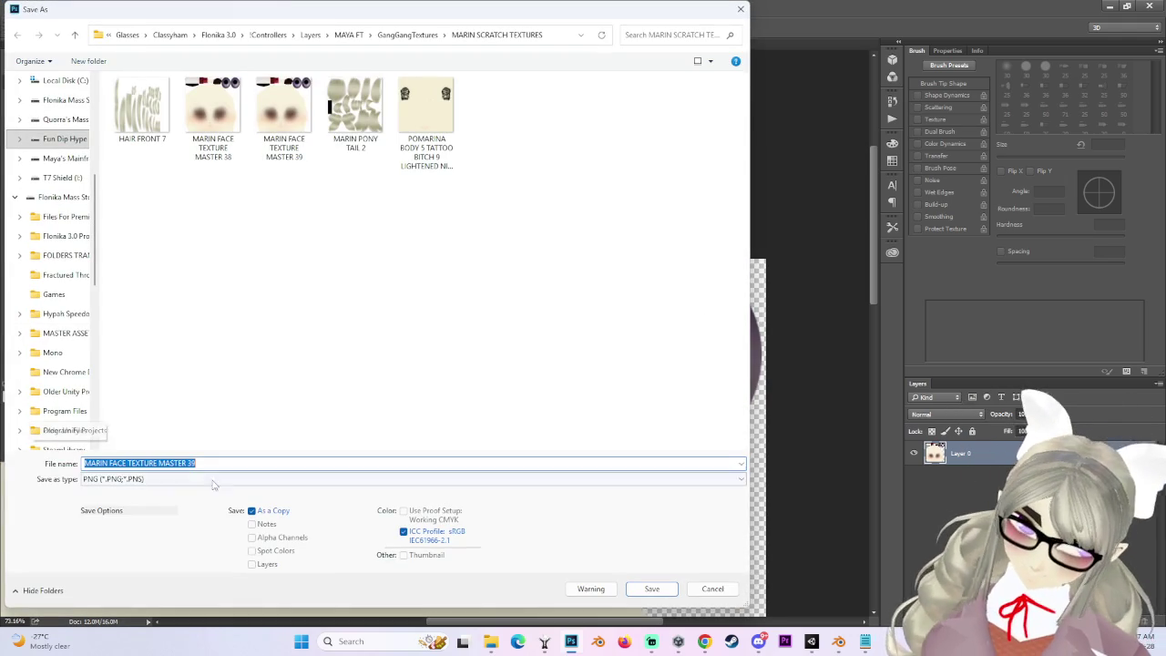
left_click(188, 474)
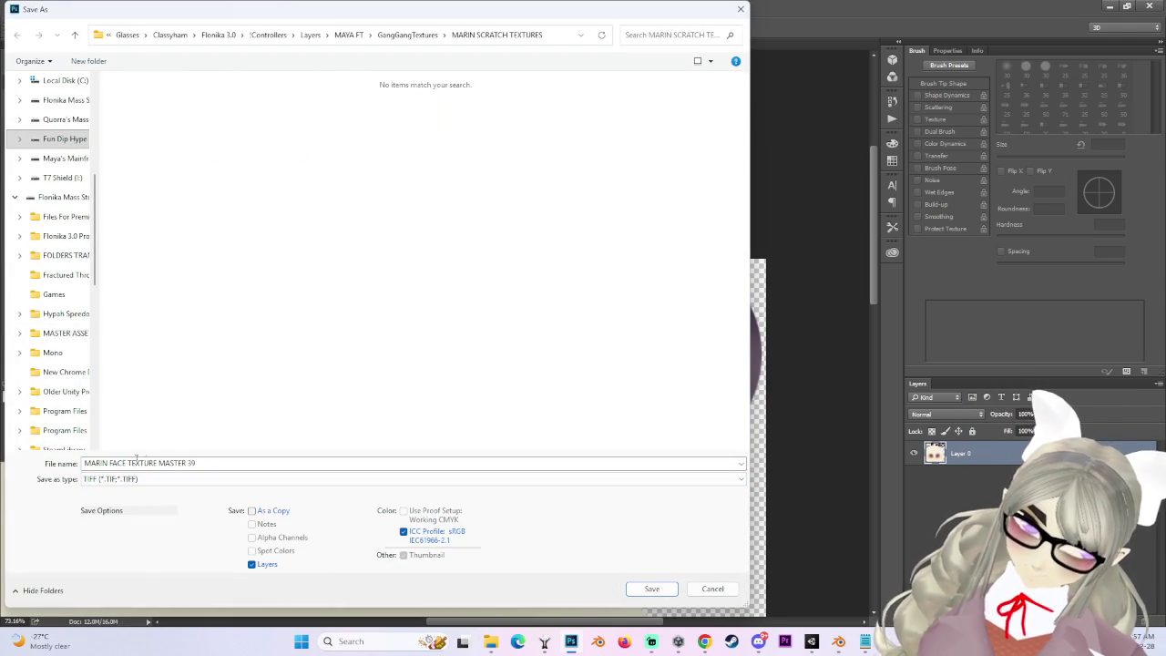
left_click(123, 479)
left_click(127, 430)
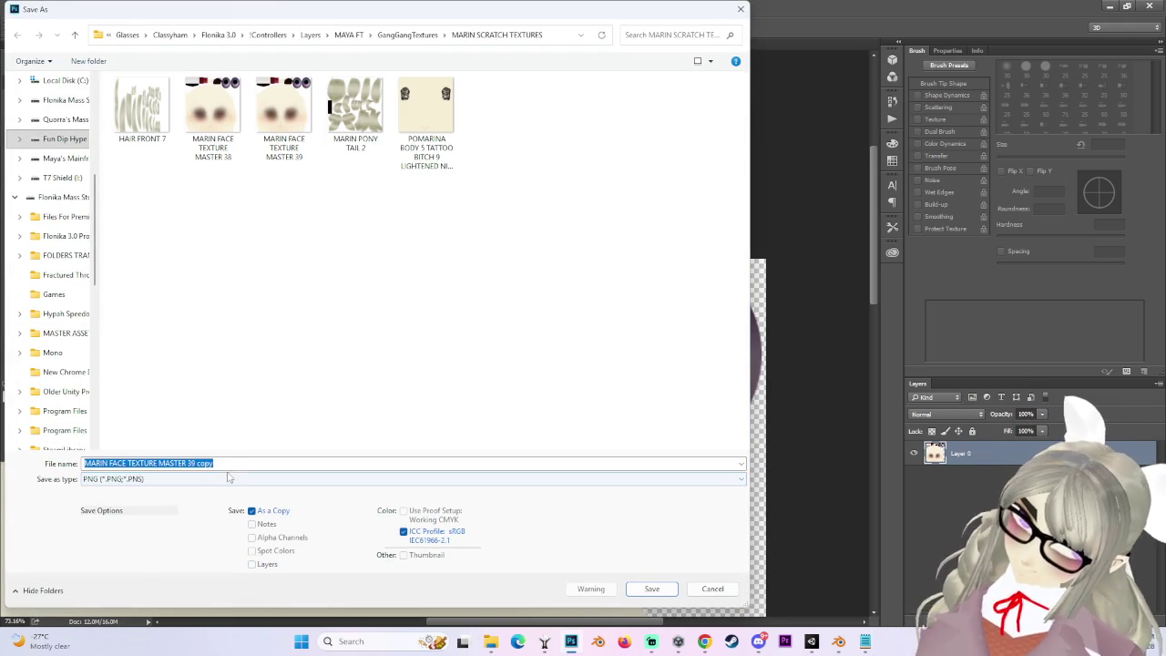
left_click(191, 463)
key("Delete")
key("Delete")
key("Delete")
type(".2")
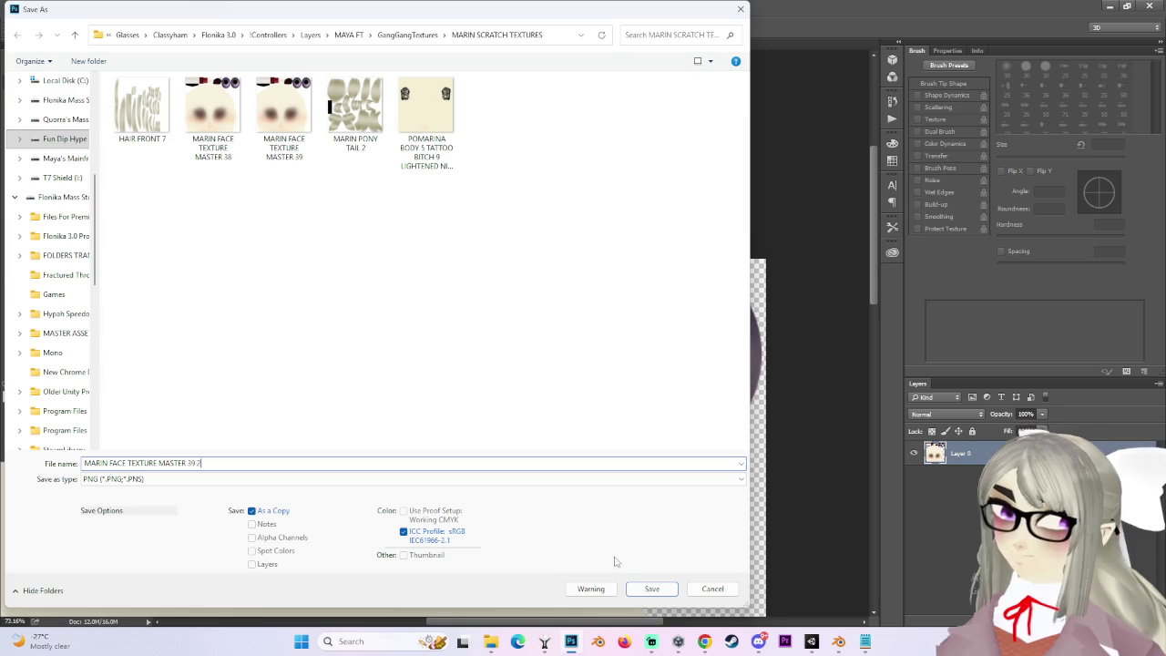
left_click(658, 590)
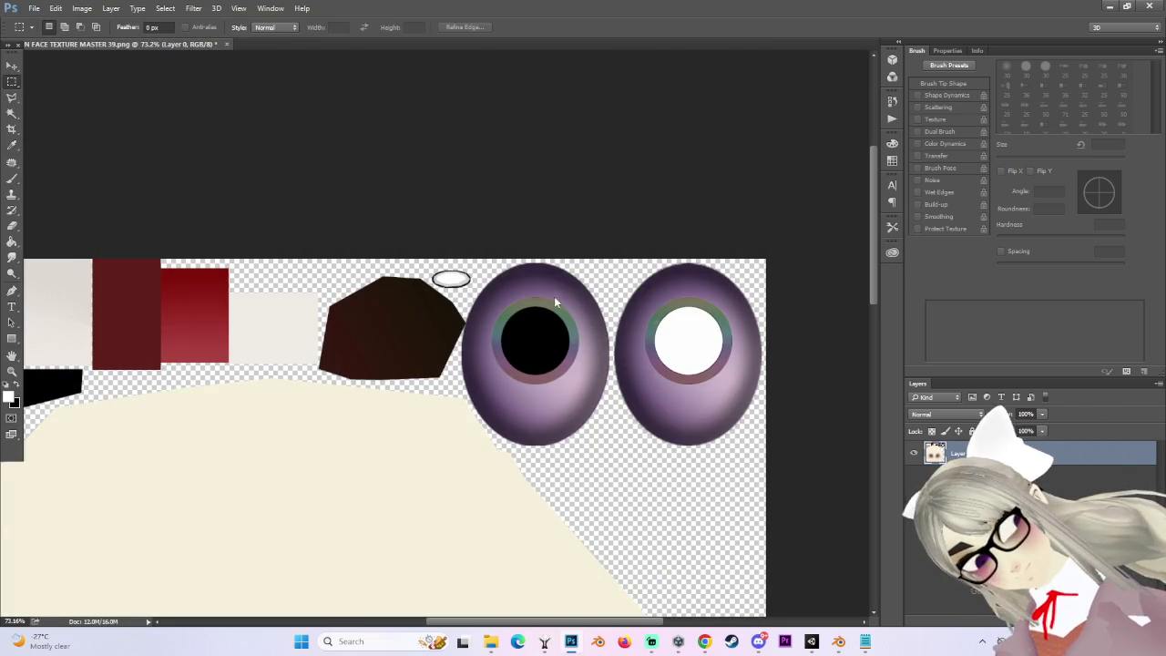
left_click(625, 202)
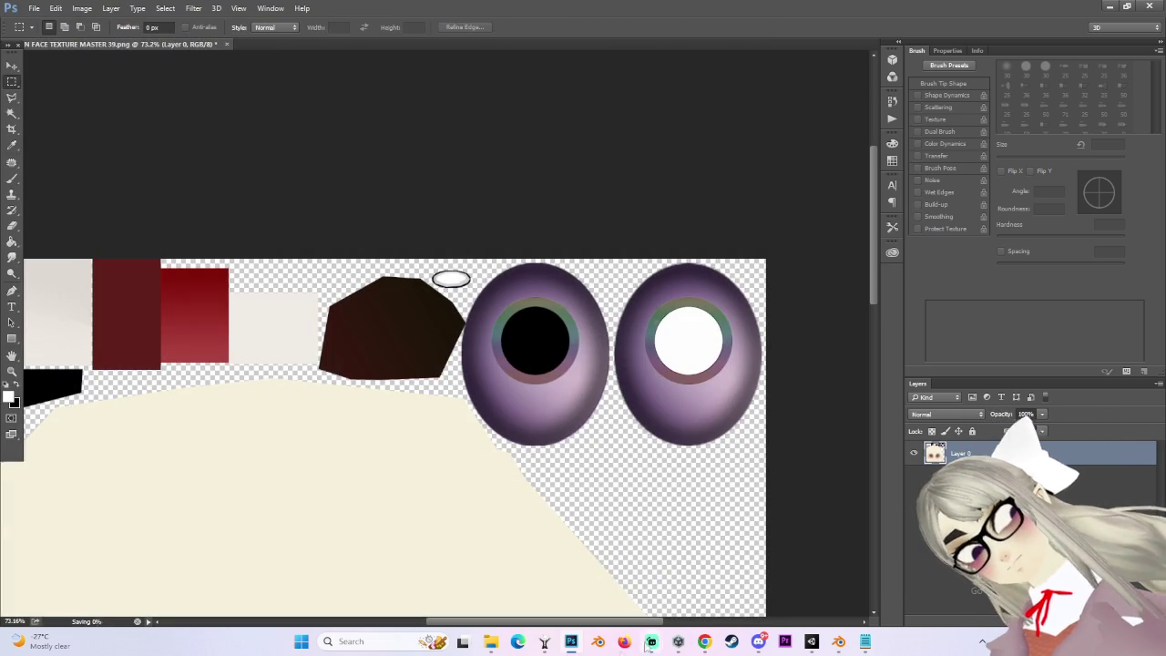
scroll("down", 3)
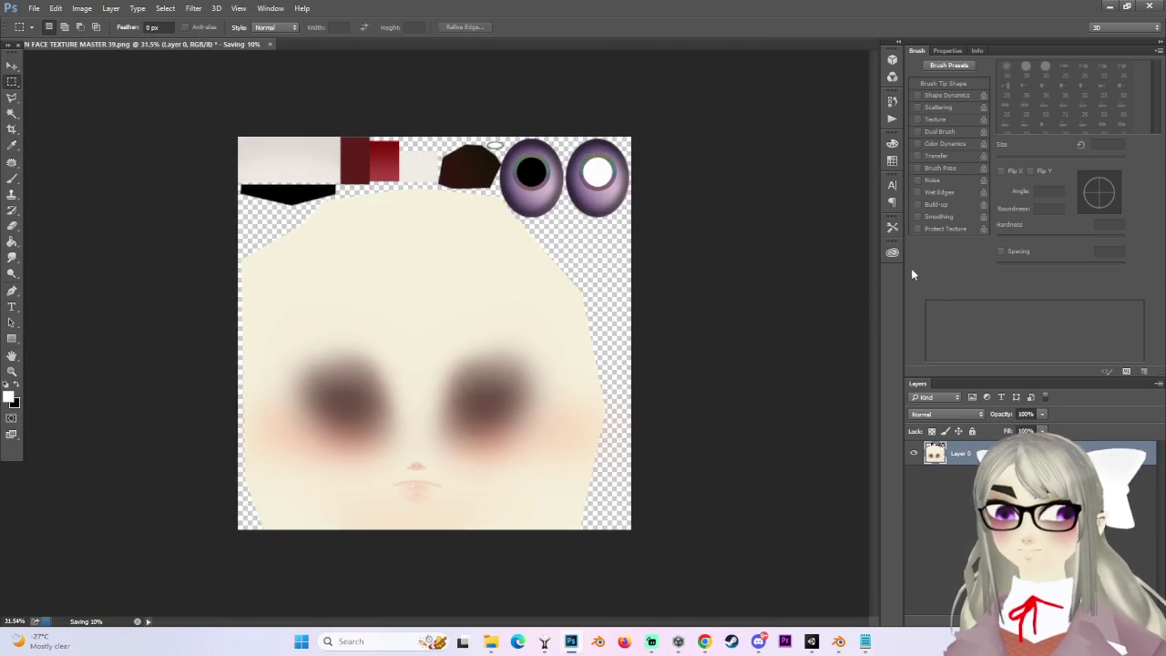
left_click(840, 642)
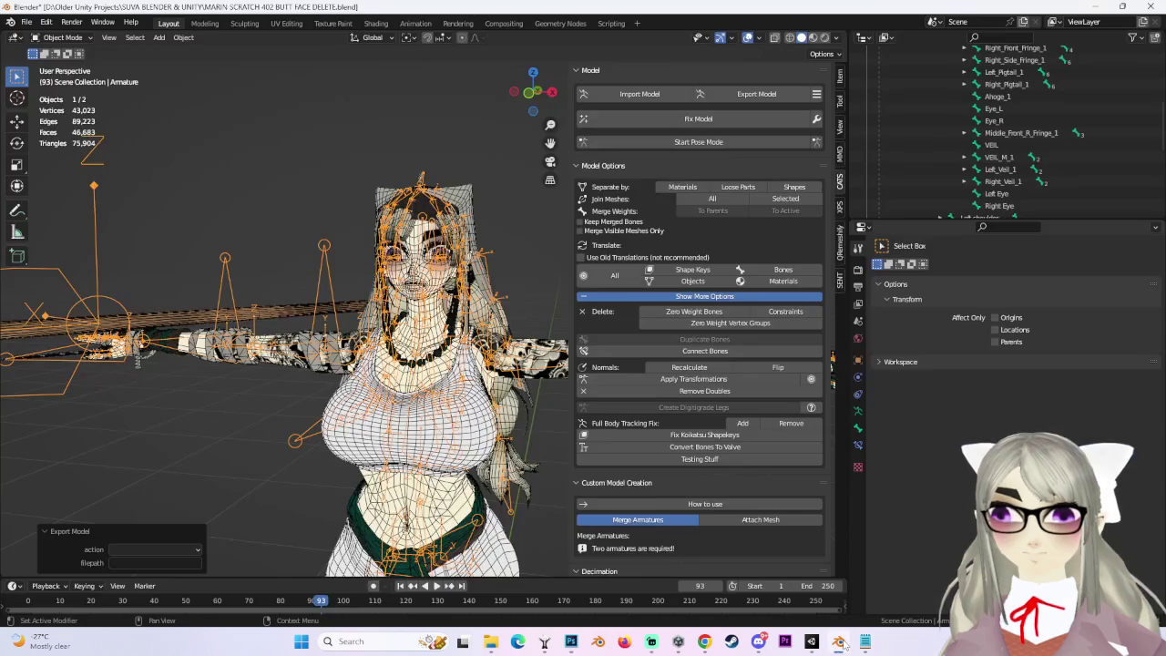
Scroll Blender's Outliner over the head bones, then switch to Unity to reimport the texture.
scroll("up", 3)
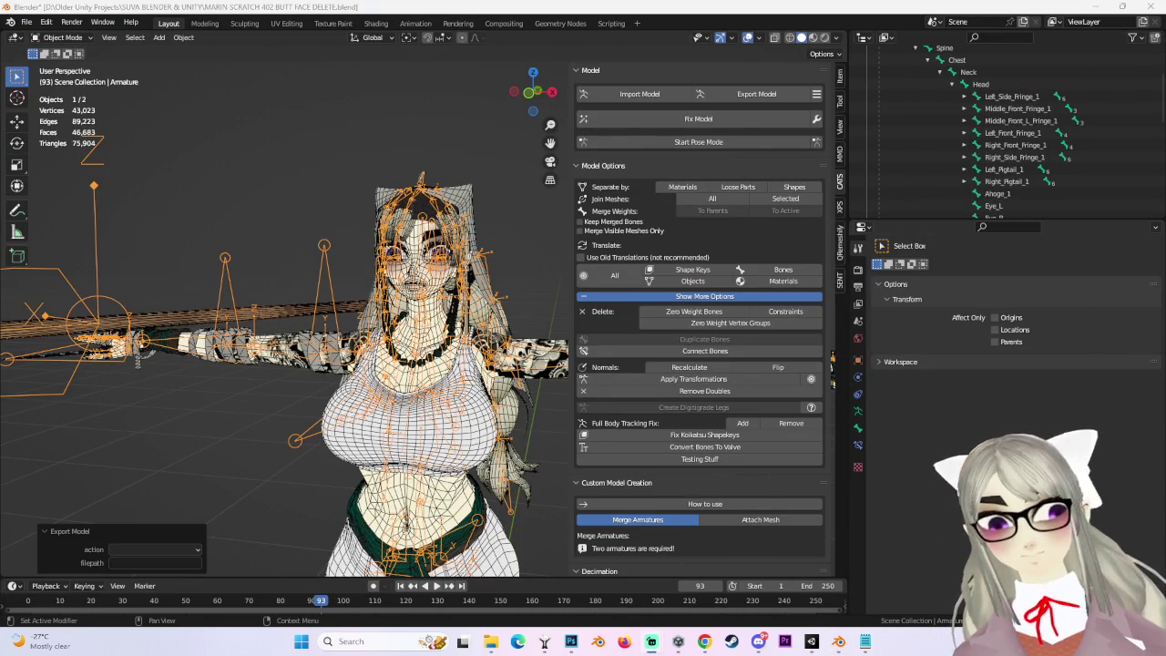
left_click(812, 643)
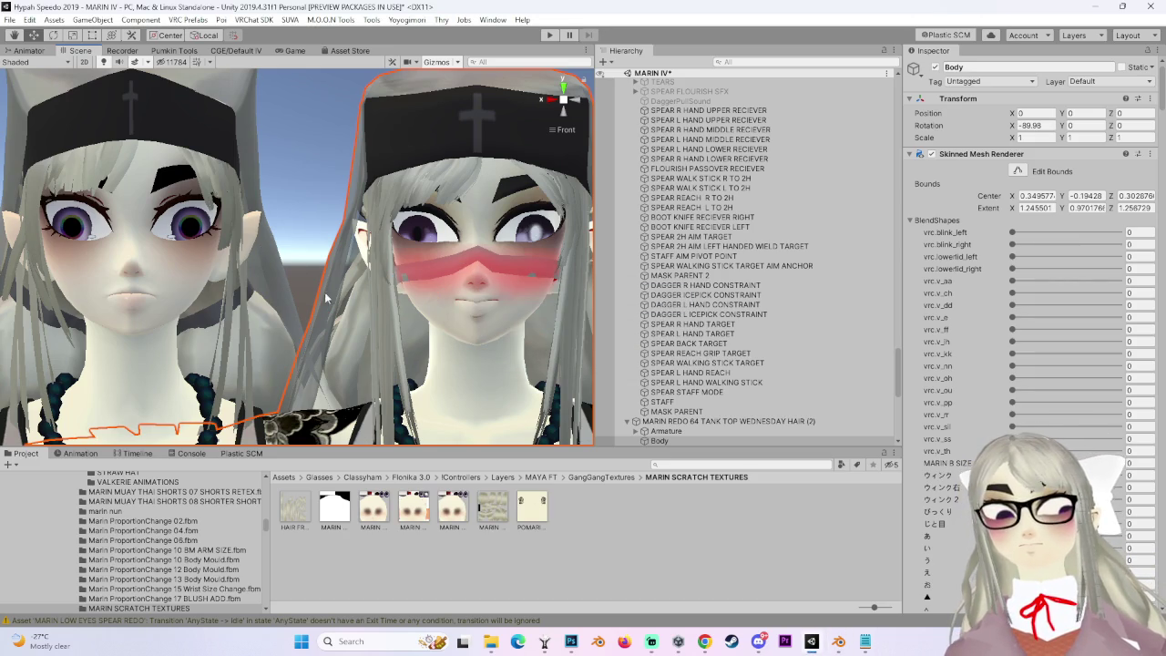
Select the left character's Body and unlock its Poiyomi shader under Color & Alpha > Texture.
left_click_drag(361, 296, 383, 288)
left_click(384, 288)
scroll("down", 3)
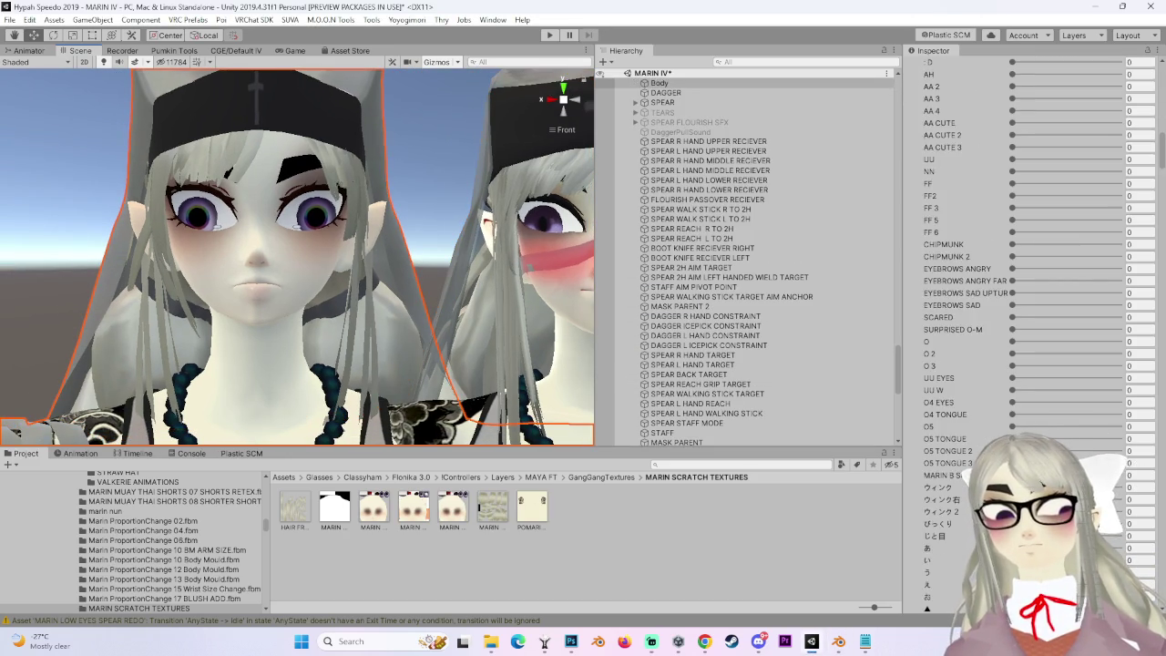
scroll("down", 3)
left_click_drag(395, 264, 262, 264)
scroll("down", 3)
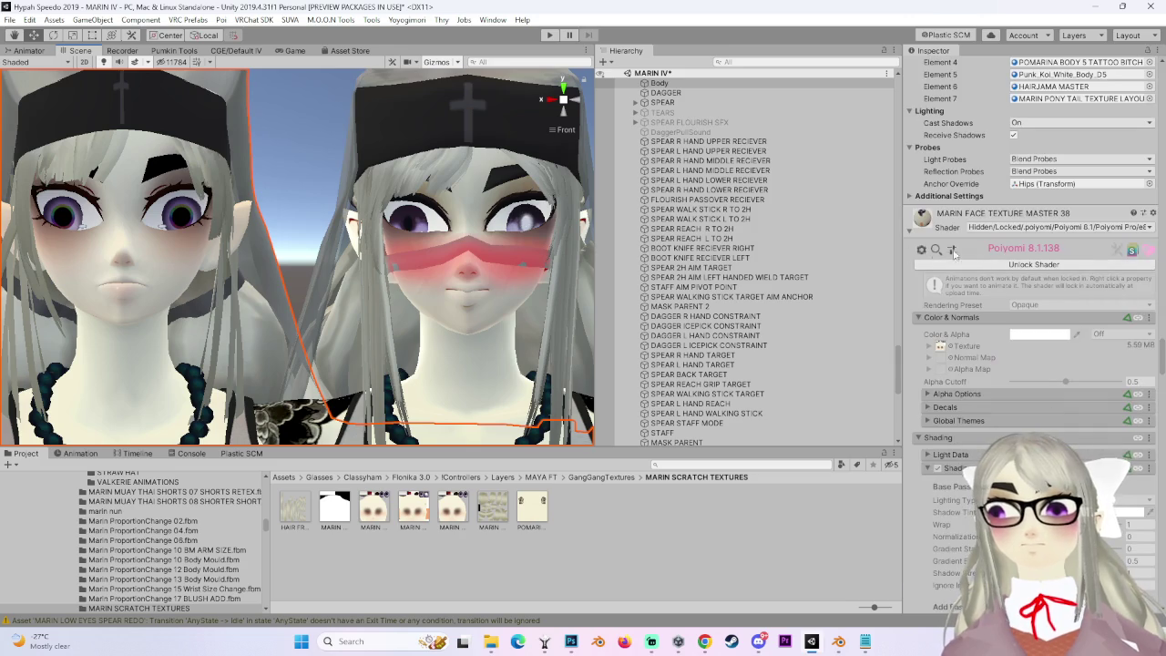
left_click(941, 348)
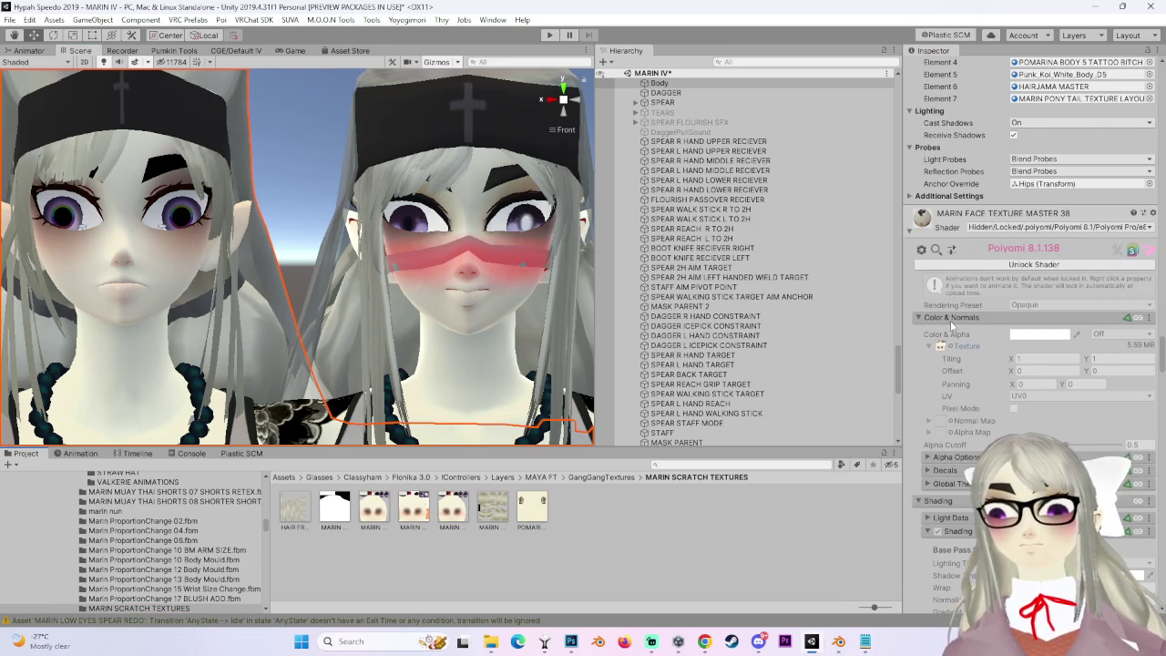
left_click(1001, 264)
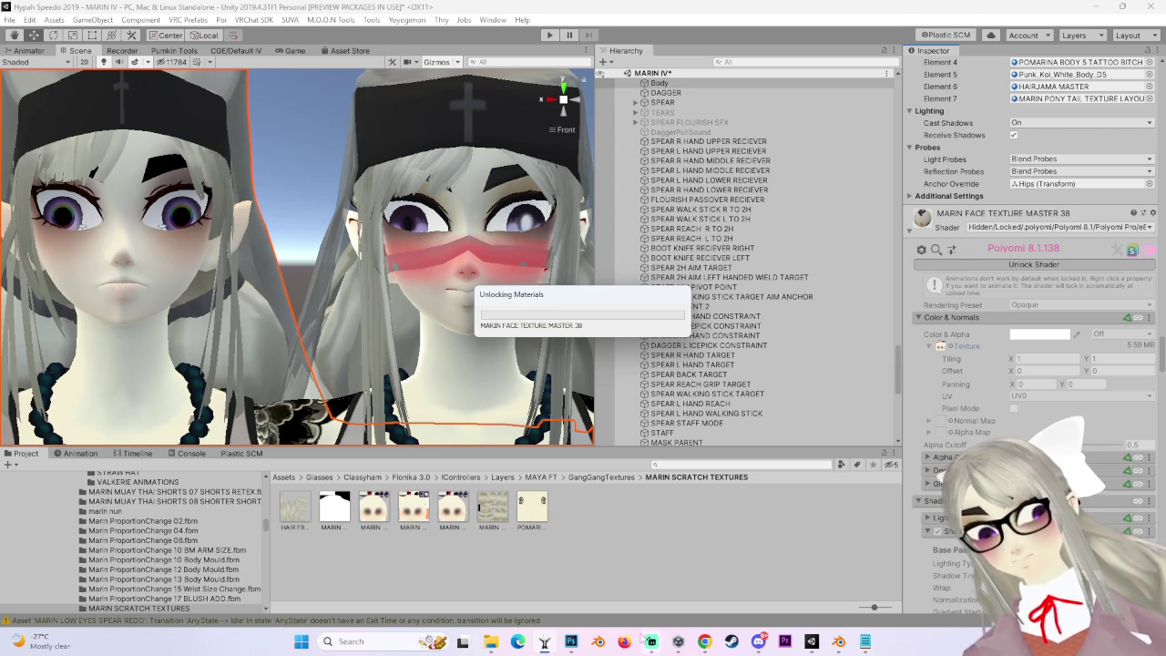
left_click(570, 641)
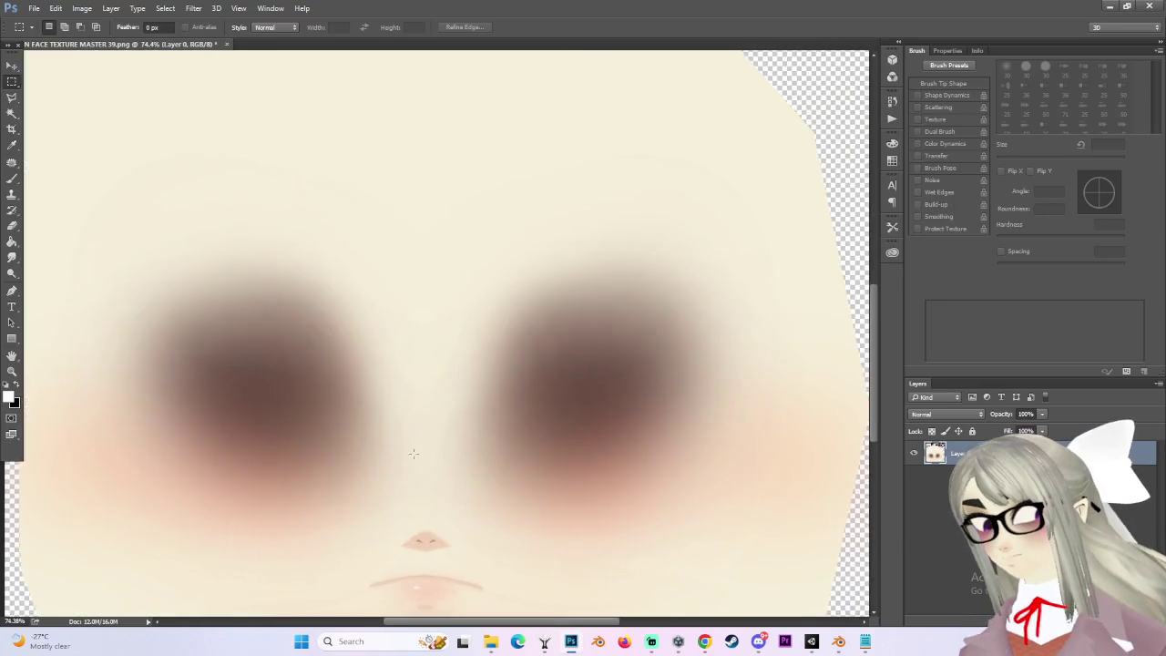
Eyedrop the brown eye shadow and shift it to dark purple #423351 in the Color Picker.
left_click(812, 641)
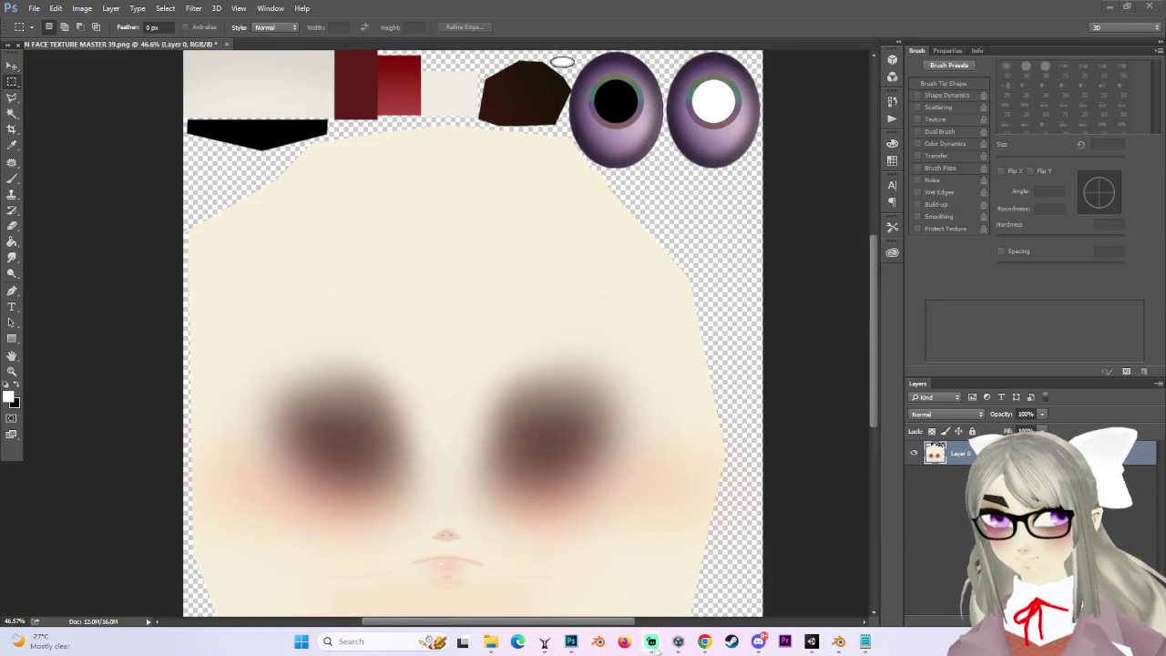
mouse_move(656, 645)
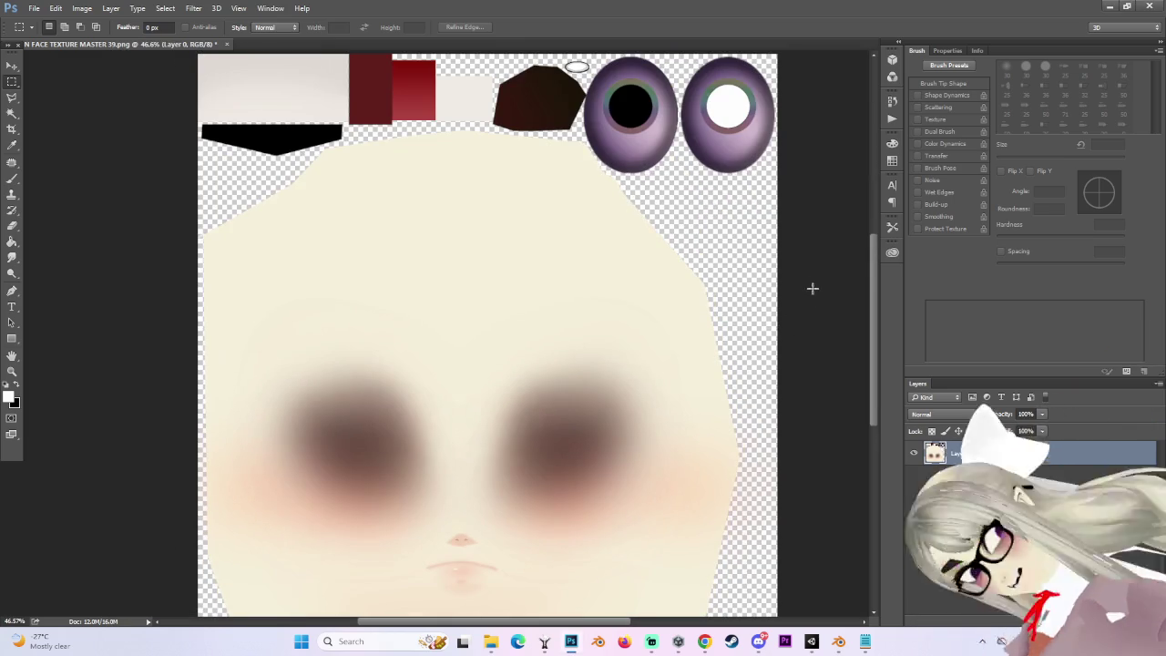
left_click_drag(877, 272, 879, 283)
scroll("up", 3)
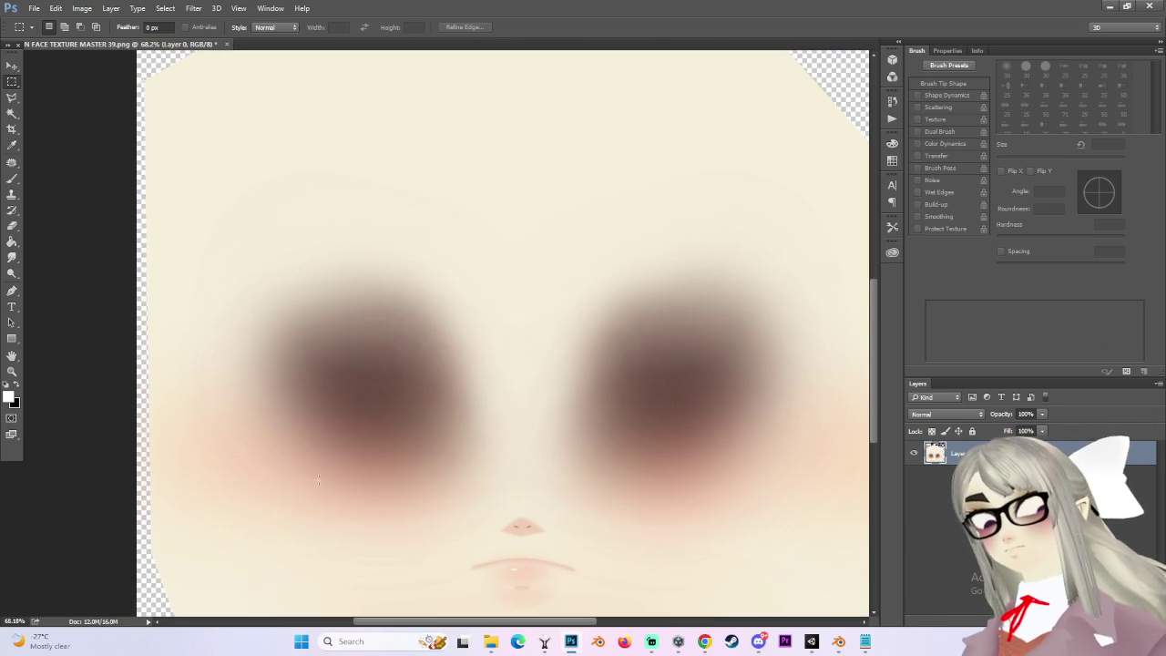
left_click(12, 144)
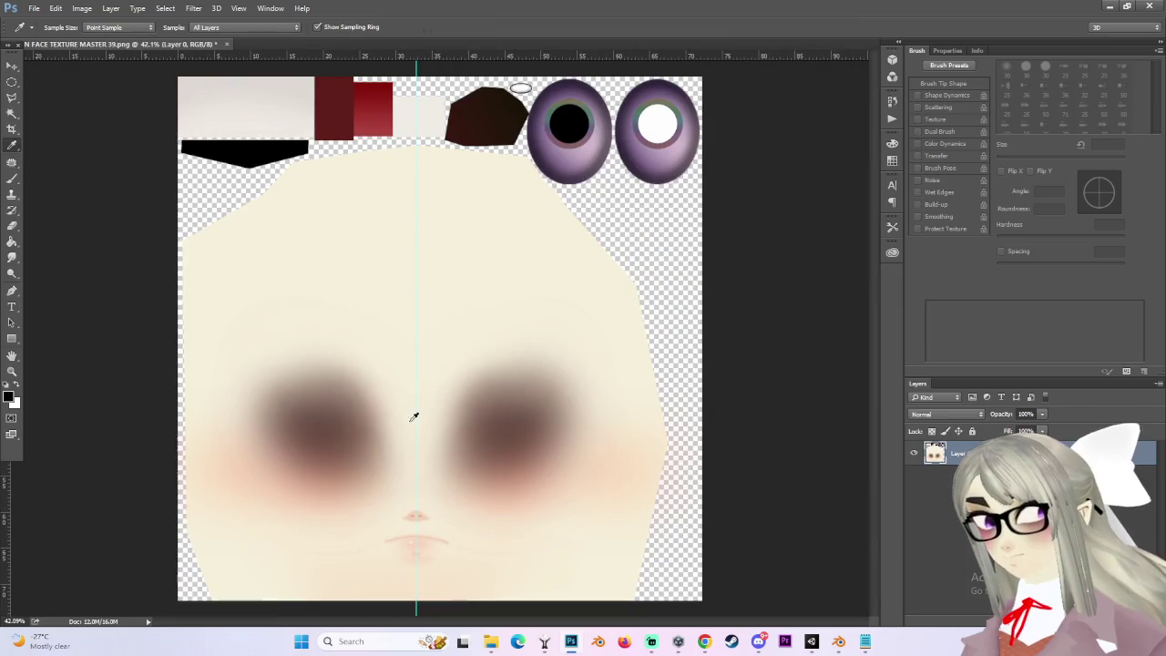
scroll("up", 3)
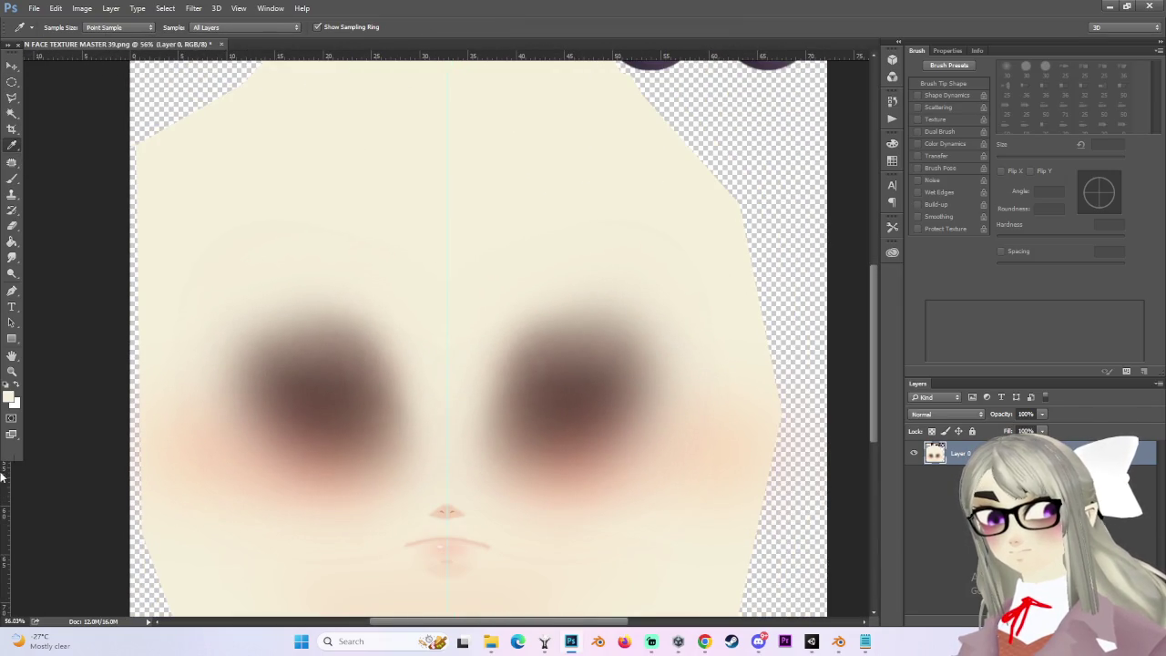
left_click(9, 397)
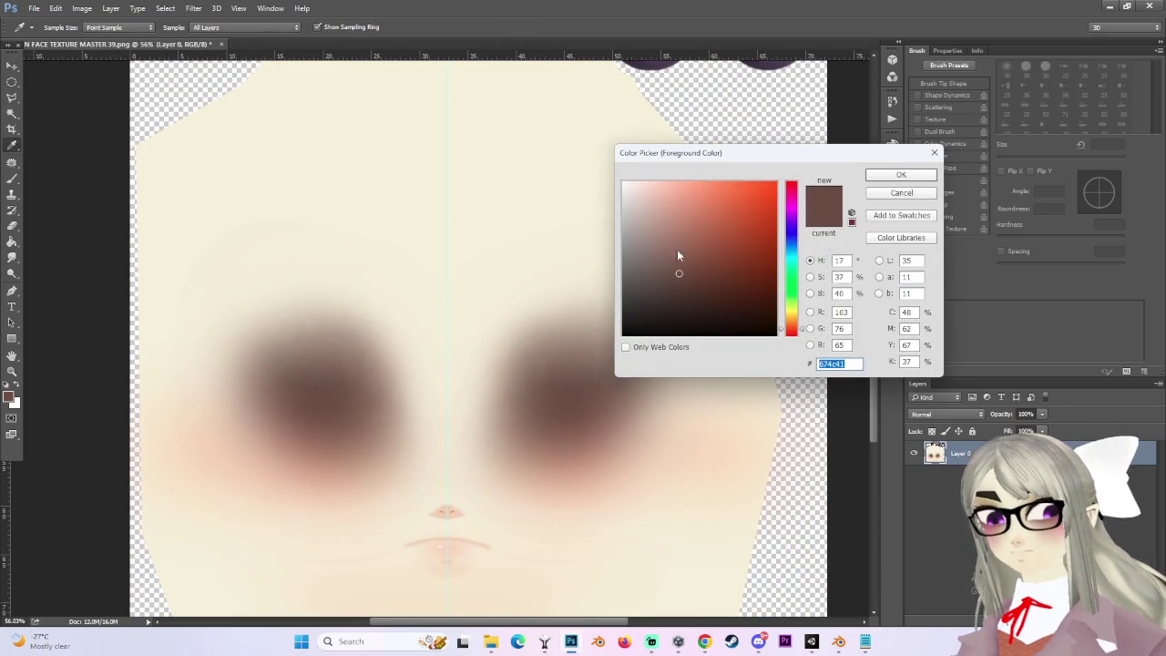
left_click(763, 277)
left_click(676, 289)
left_click_drag(805, 336, 813, 227)
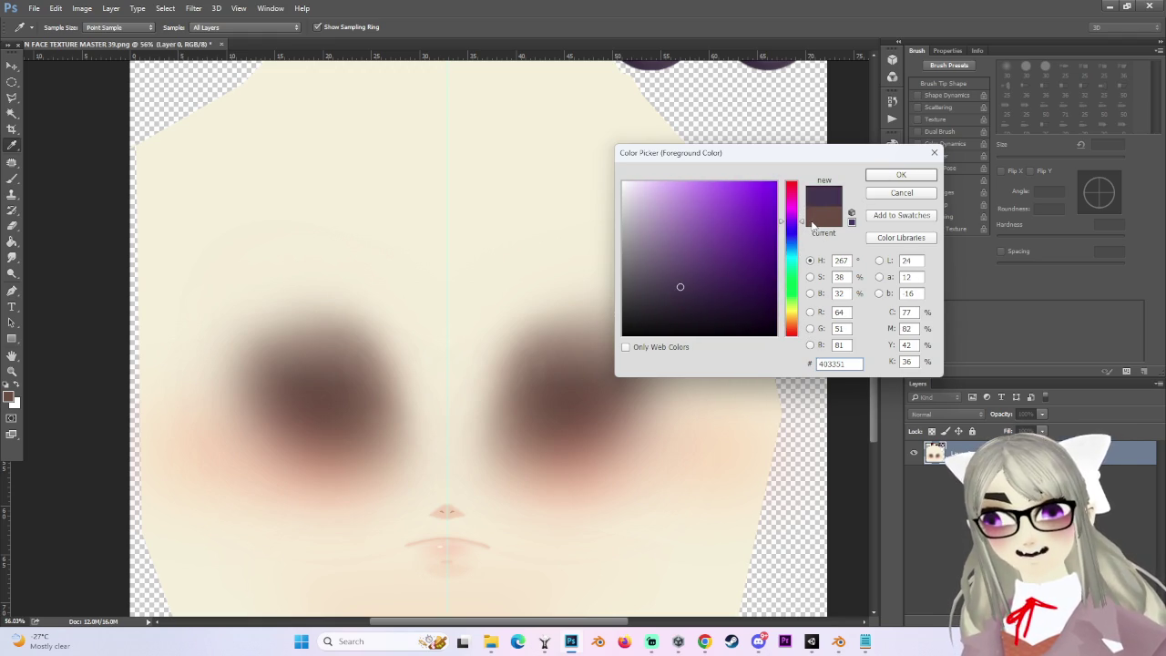
left_click(912, 178)
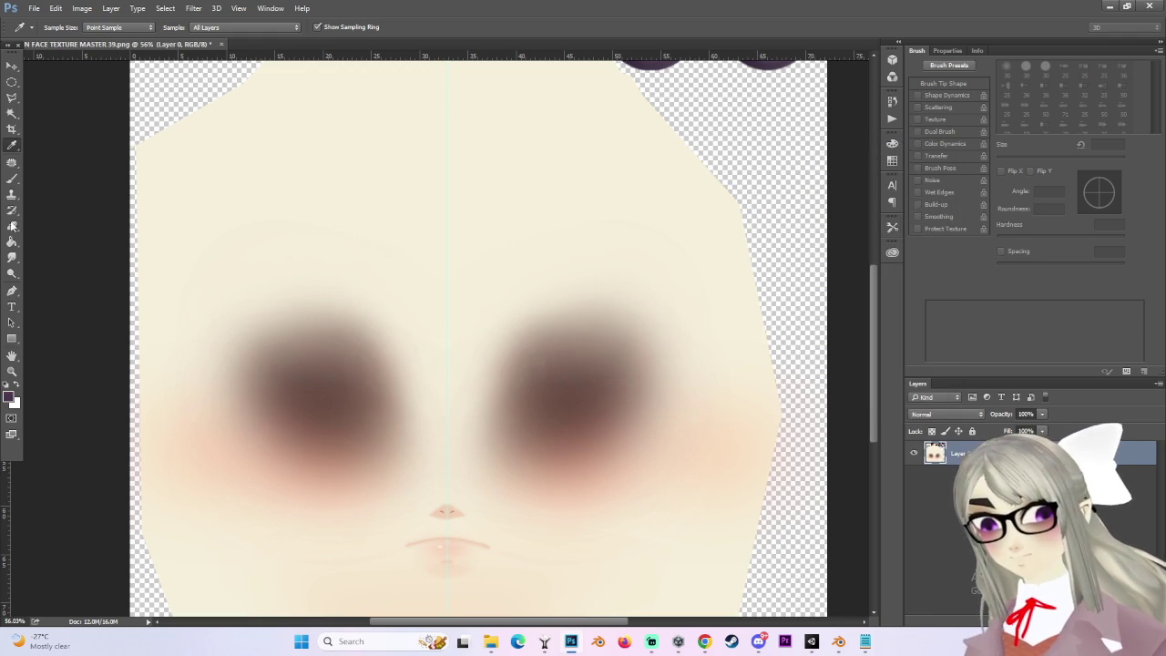
Draw an oval selection on the left cheek below the eye and fill it dark purple.
left_click(11, 82)
left_click_drag(273, 405, 364, 458)
scroll("down", 3)
left_click(11, 244)
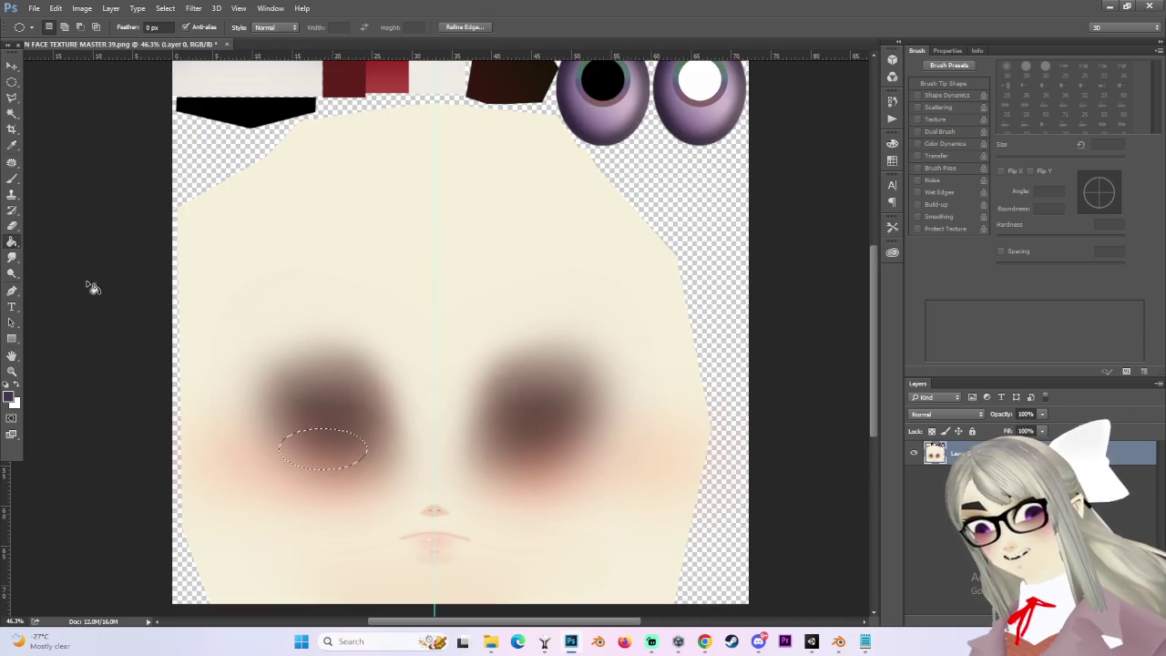
left_click(335, 442)
scroll("up", 3)
Undo the fill, refill the oval dark purple on a new layer, and deselect.
key("ctrl+z")
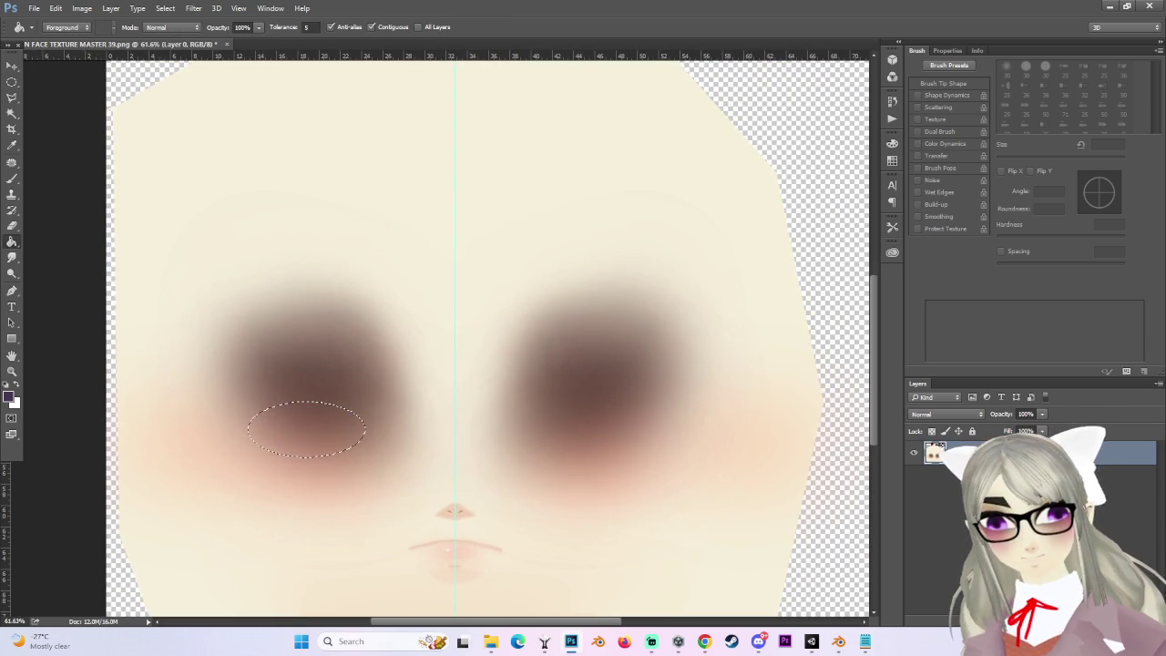
left_click(356, 443)
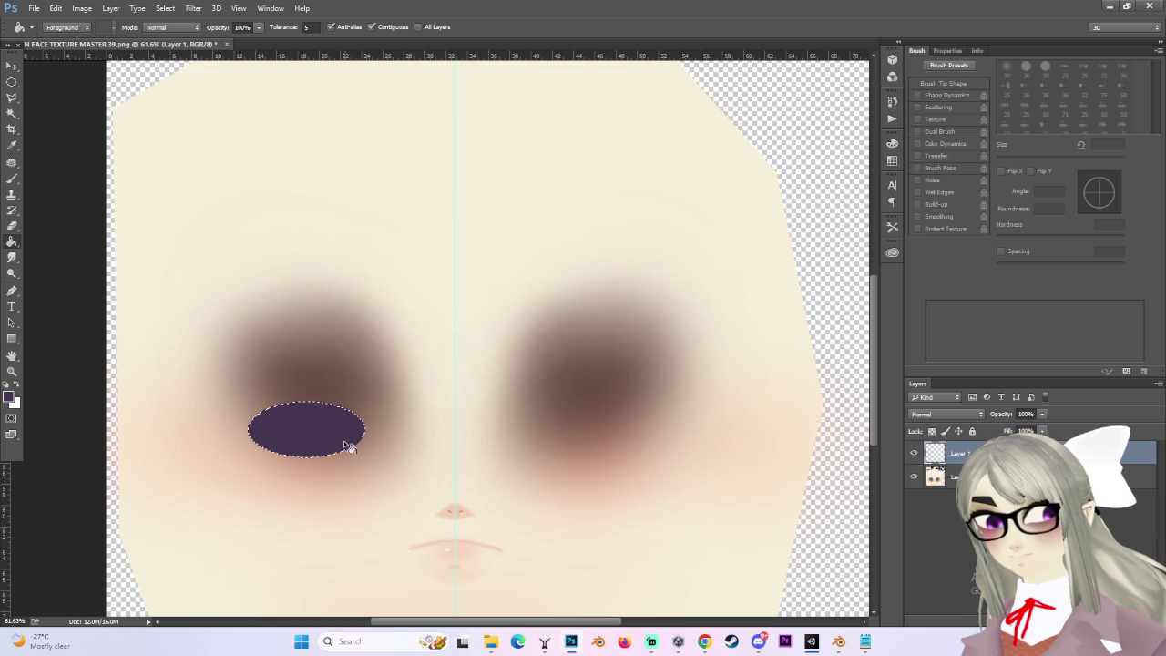
left_click(10, 82)
key("ctrl+d")
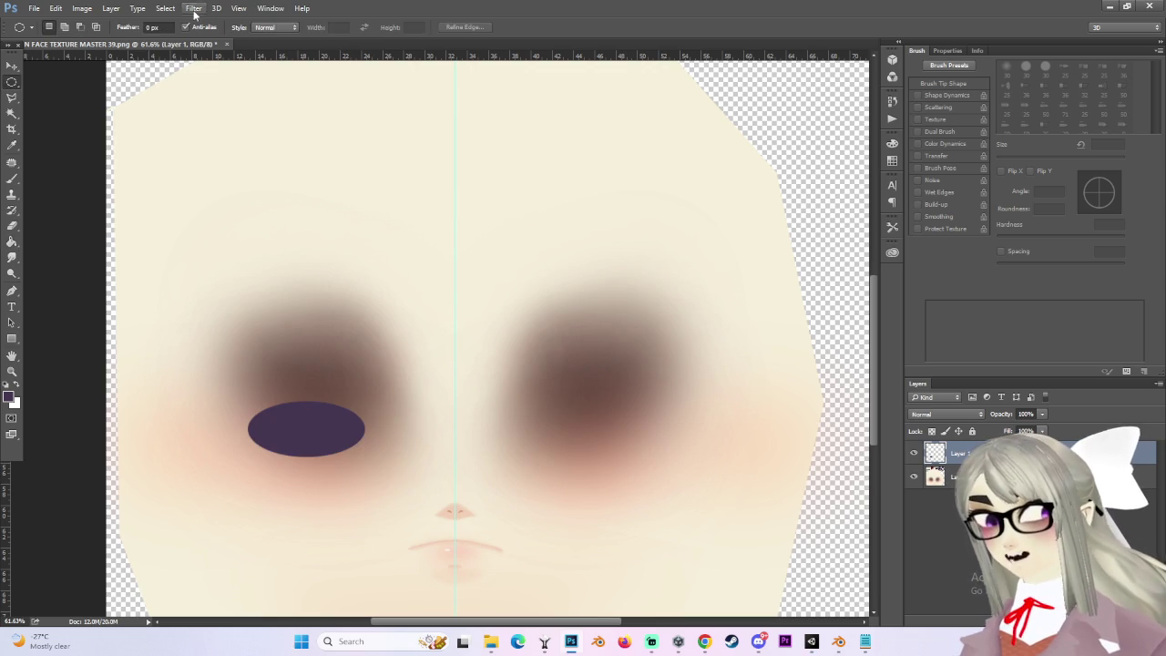
left_click(193, 9)
mouse_move(234, 145)
left_click(382, 187)
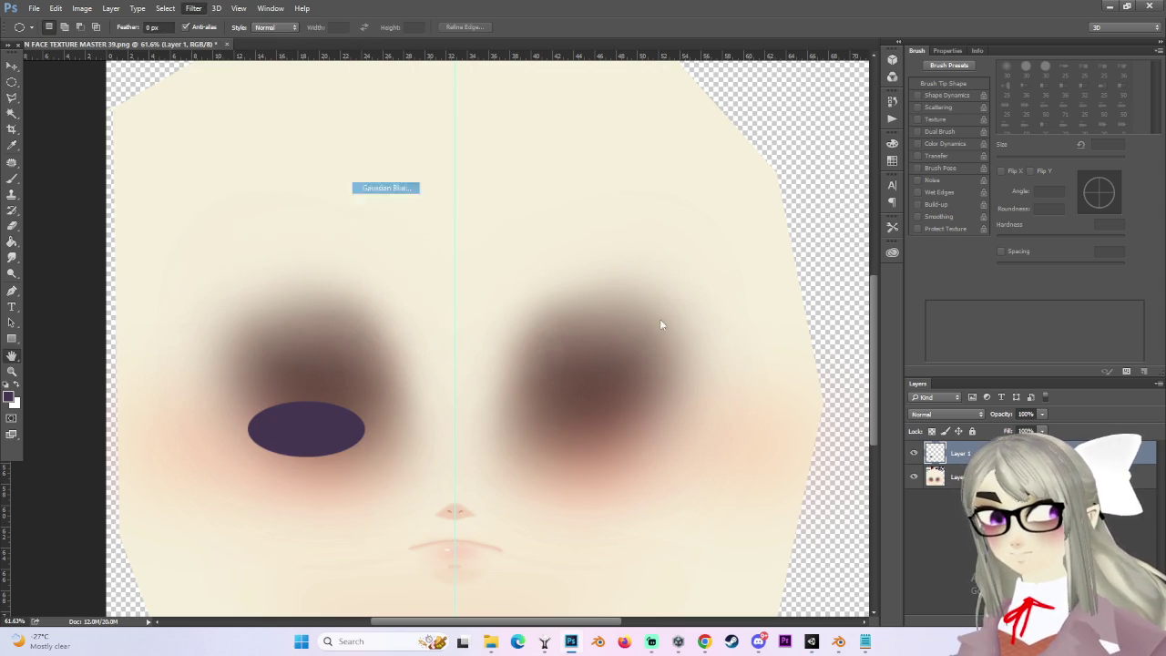
Gaussian-blur the purple layer at radius about 103.4 and set its blend mode to Multiply.
left_click_drag(294, 236, 594, 268)
left_click_drag(573, 453, 583, 459)
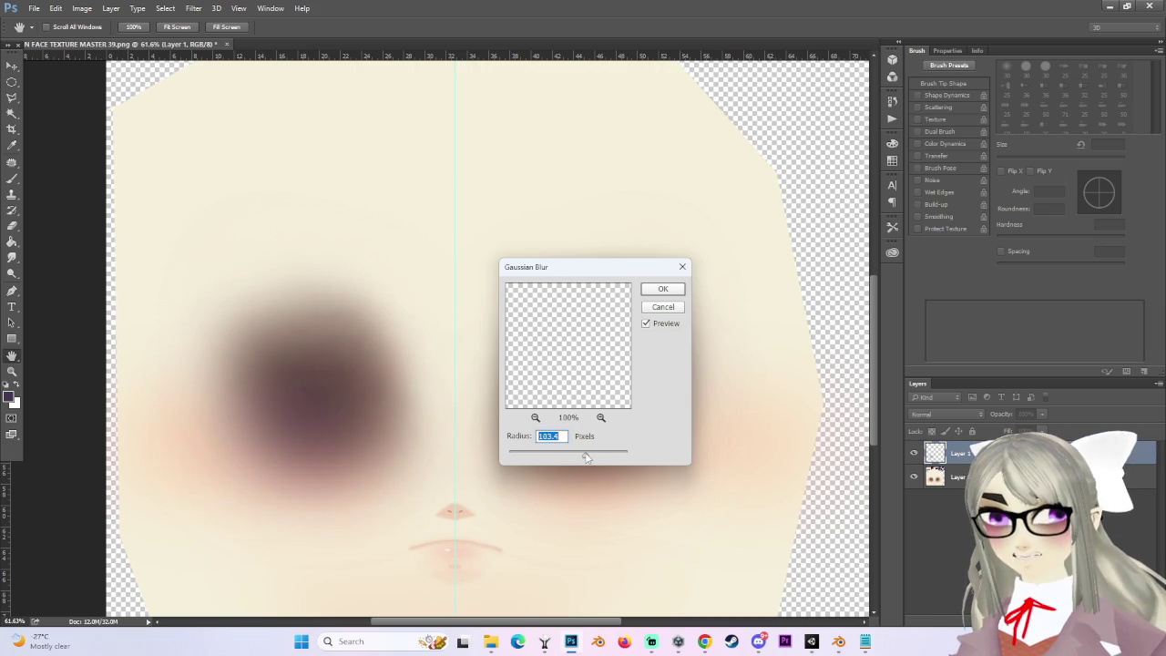
left_click(664, 289)
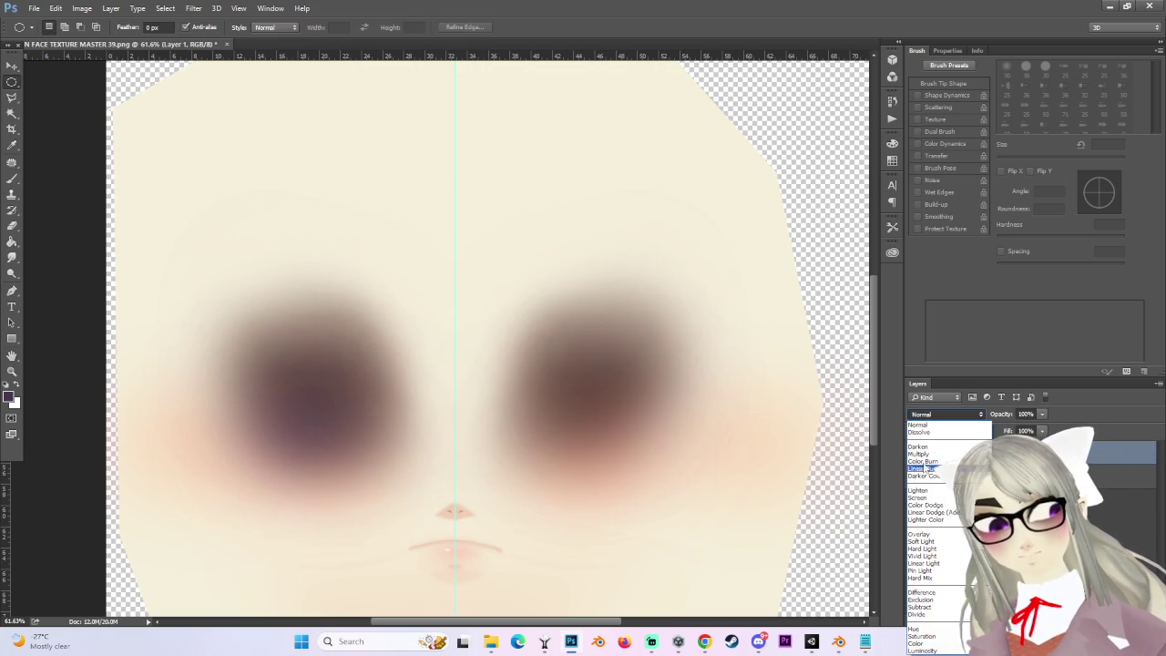
left_click(922, 453)
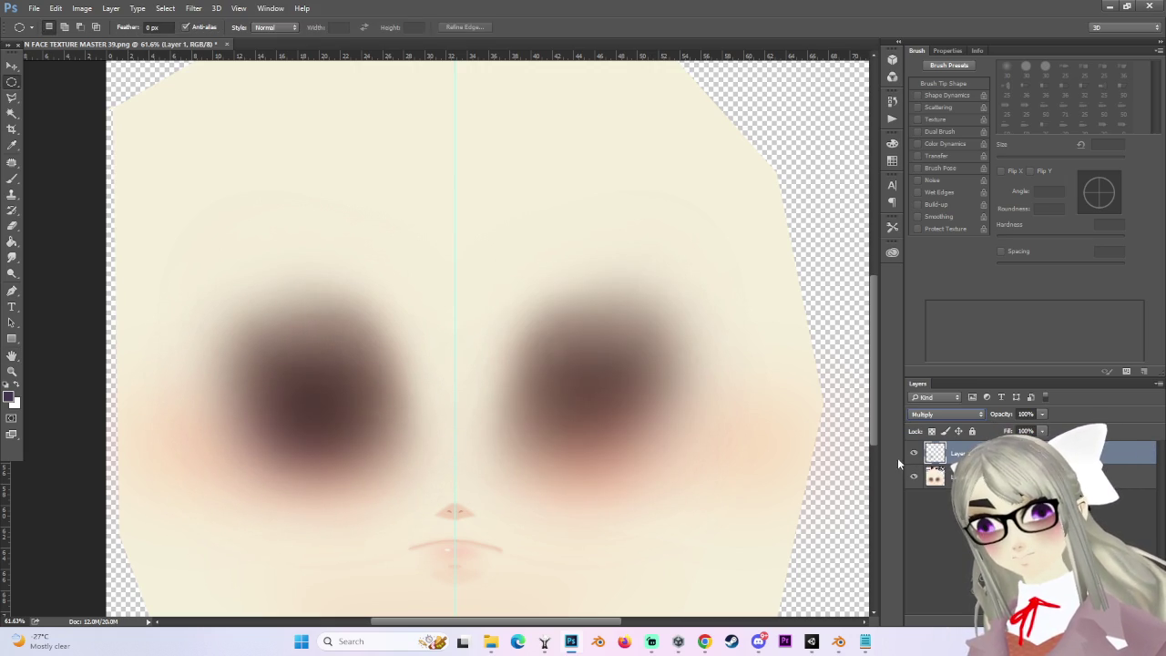
left_click(913, 454)
left_click(913, 454)
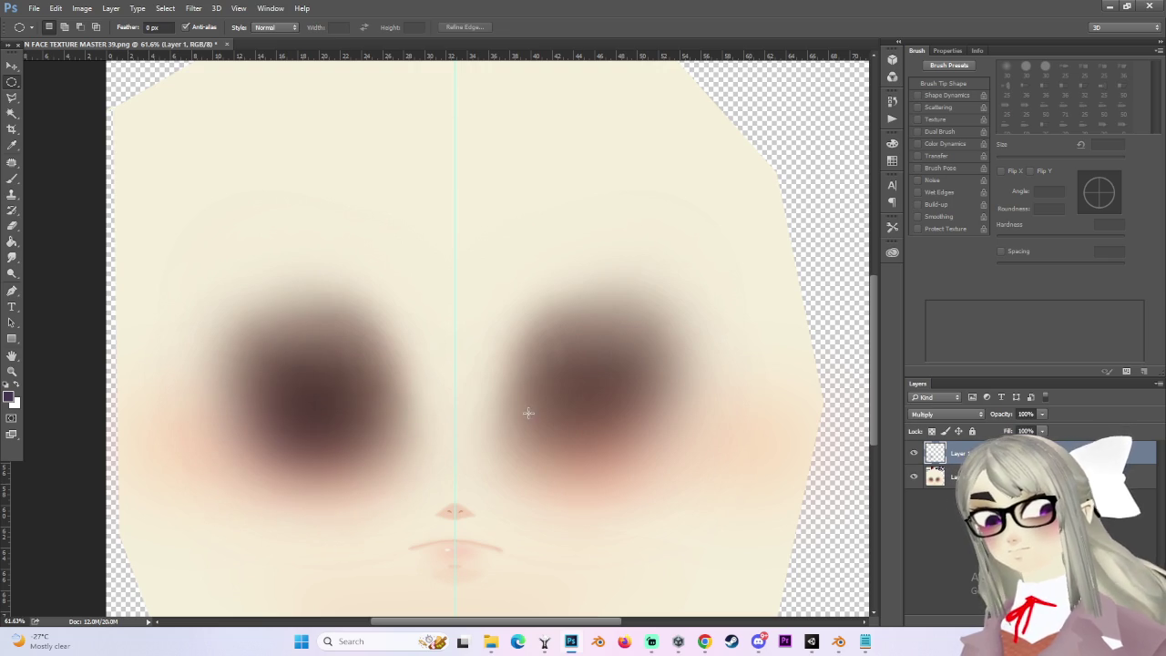
left_click(12, 67)
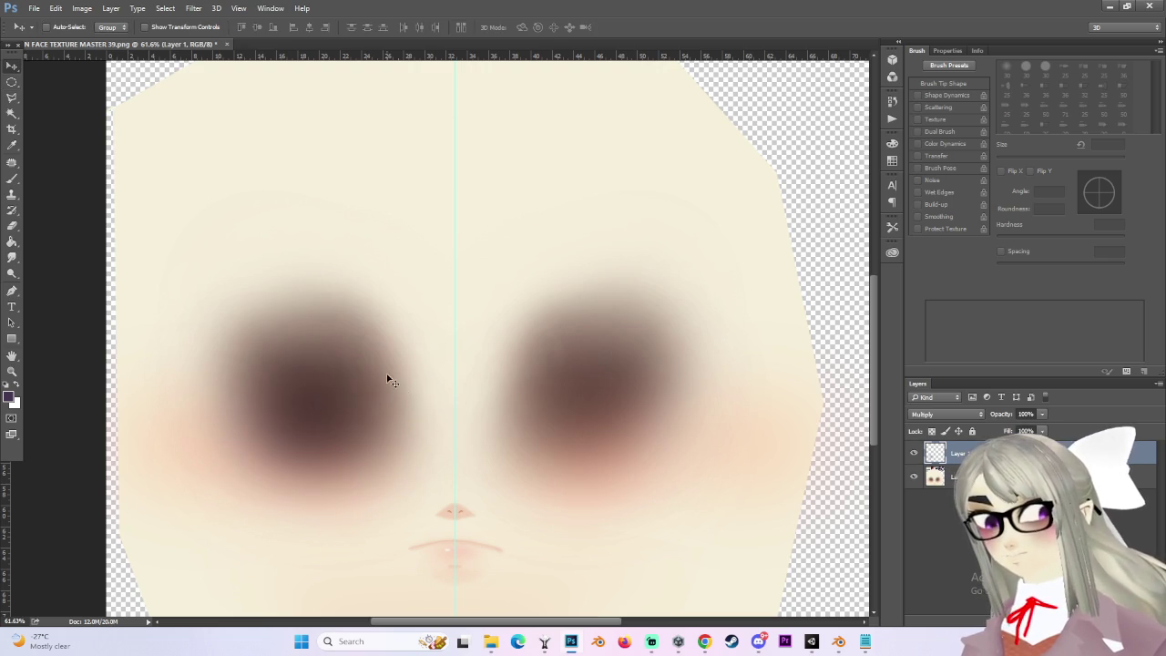
left_click(84, 8)
Raise the purple eye shadow's saturation to +100 and adjust its lightness in Hue/Saturation.
mouse_move(104, 36)
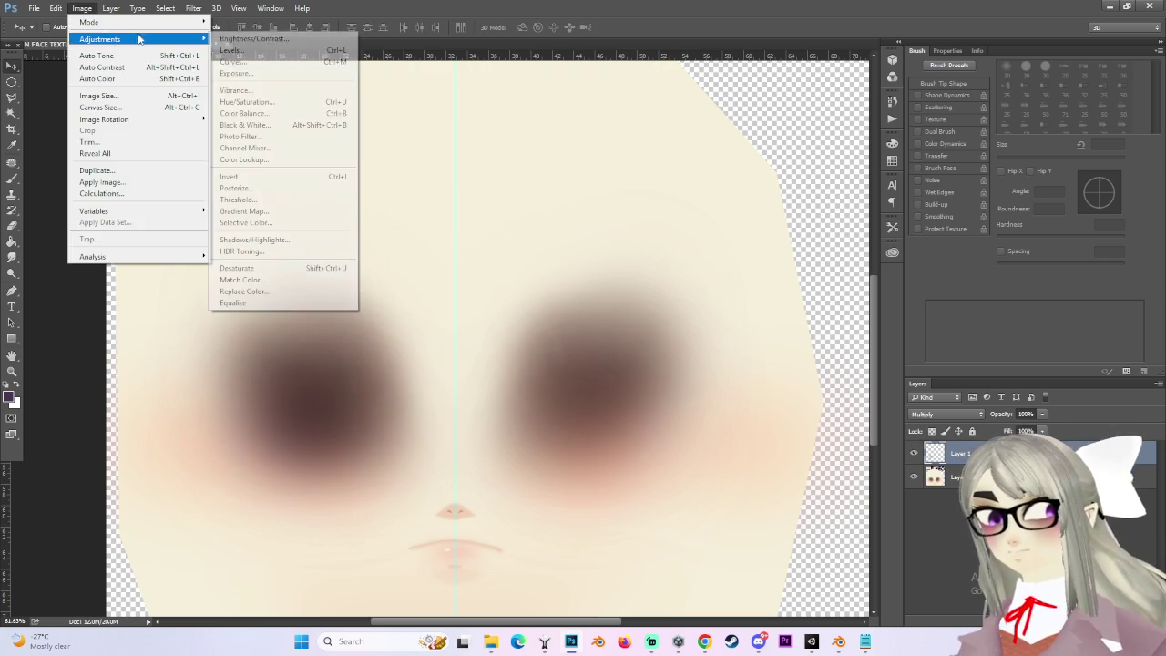
left_click(241, 100)
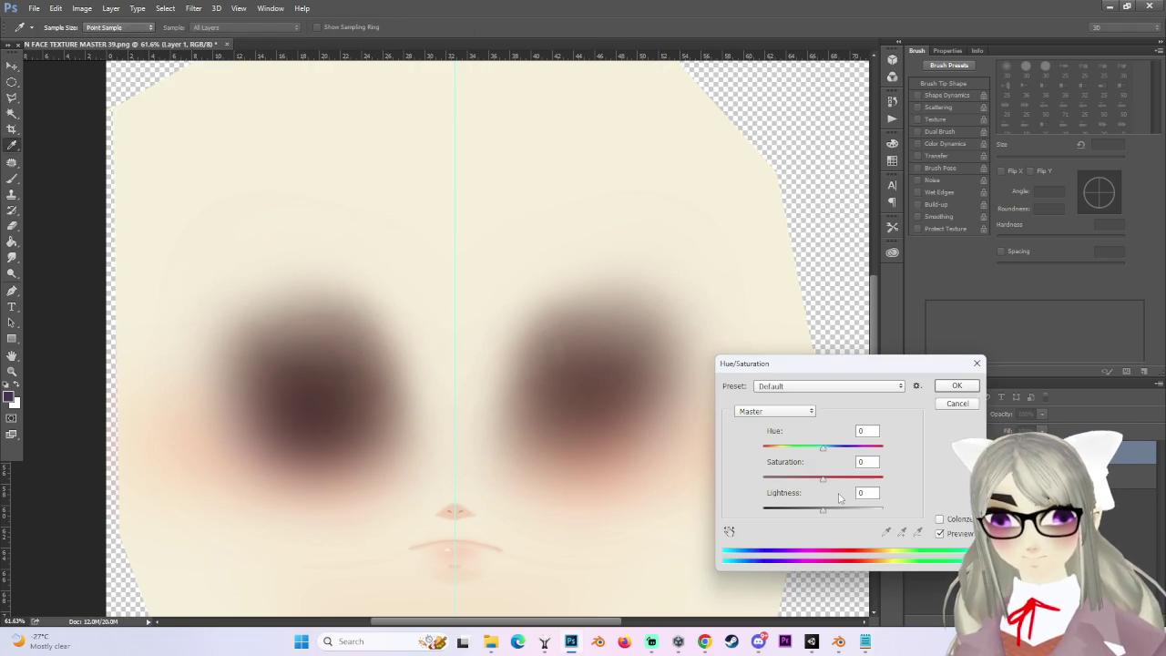
left_click_drag(829, 517, 809, 553)
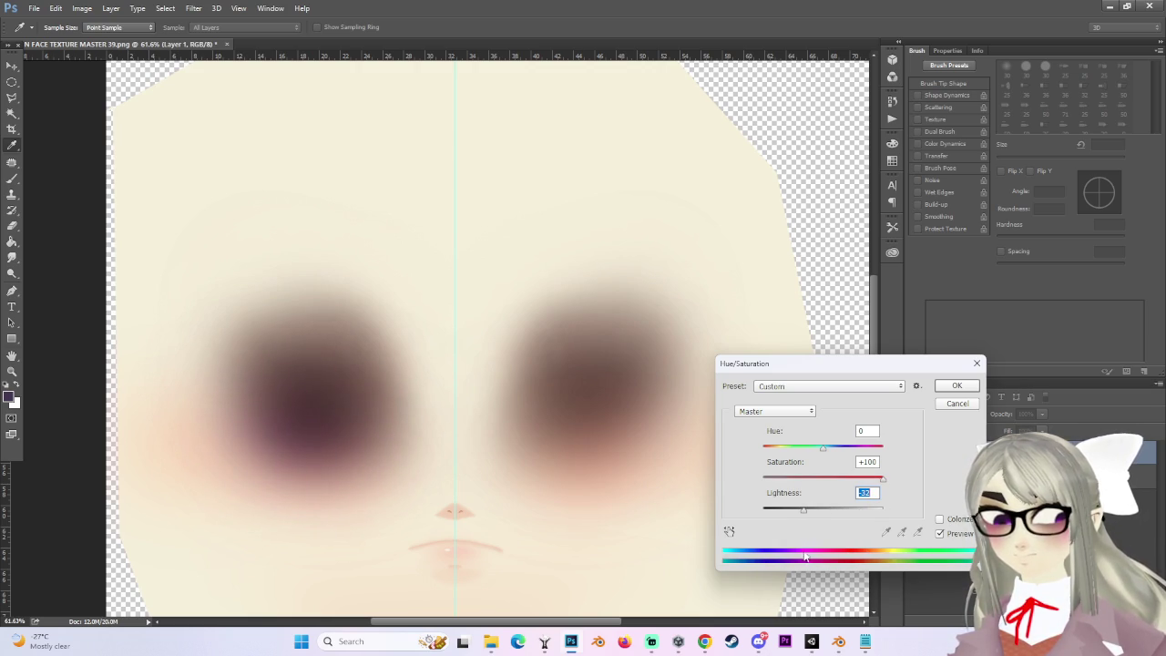
left_click(953, 387)
Move the eye shadow over the left eye and duplicate the layer to deepen it.
key("v")
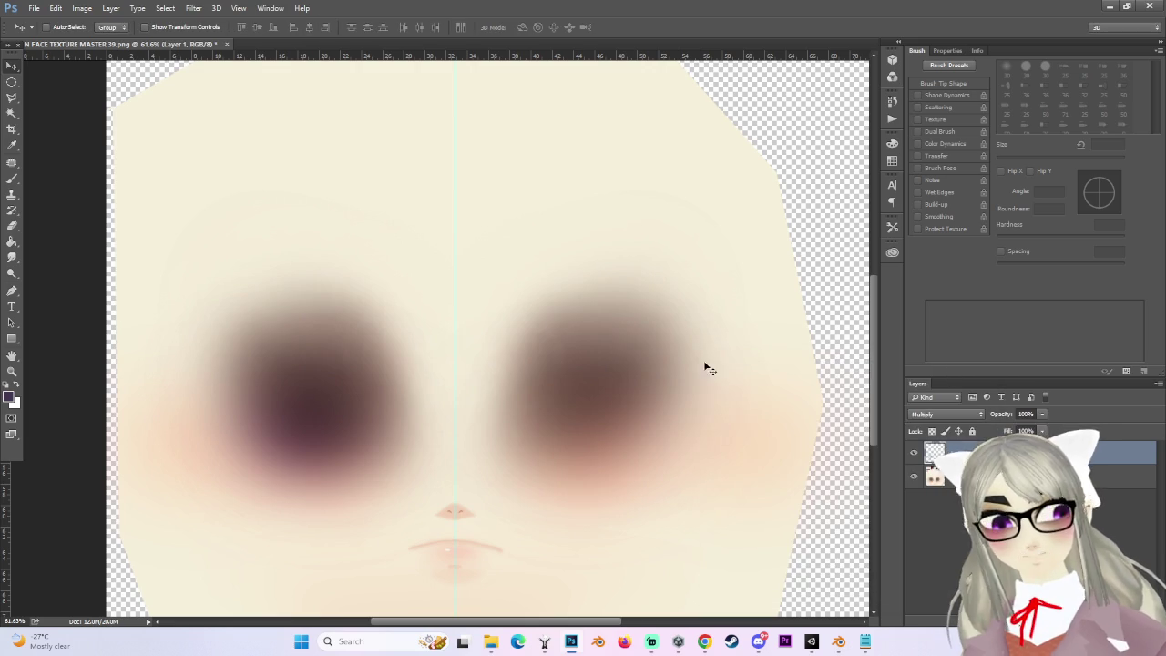
left_click_drag(379, 421, 448, 431)
scroll("down", 3)
key("ctrl+t")
scroll("down", 3)
key("Return")
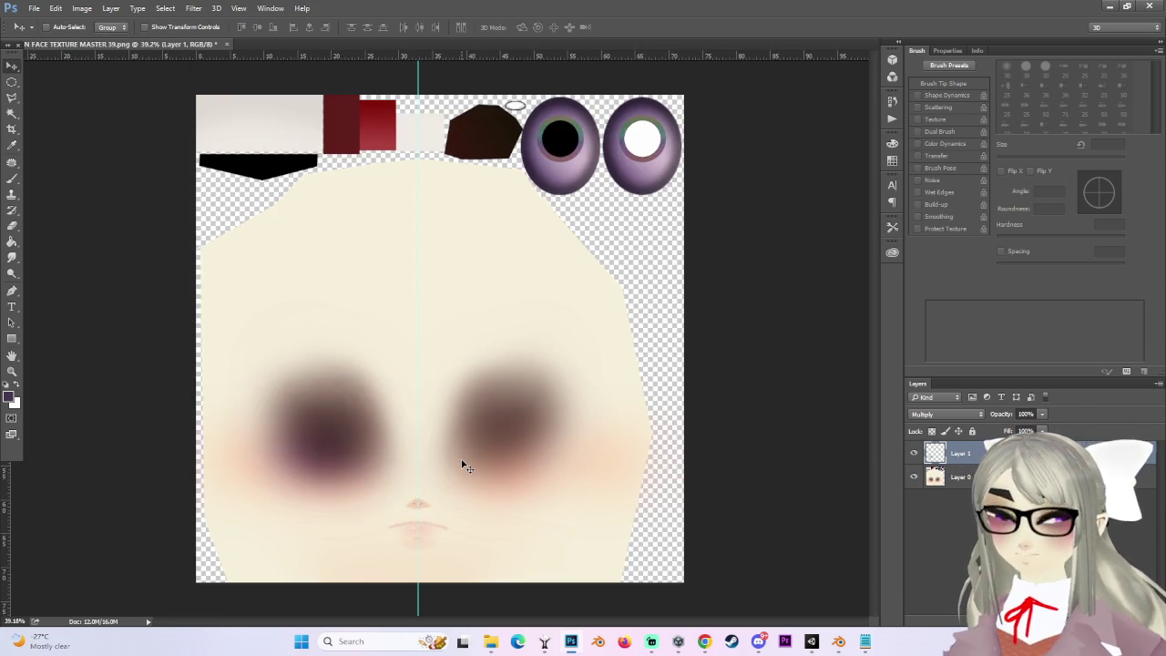
scroll("up", 3)
left_click_drag(344, 464, 359, 460)
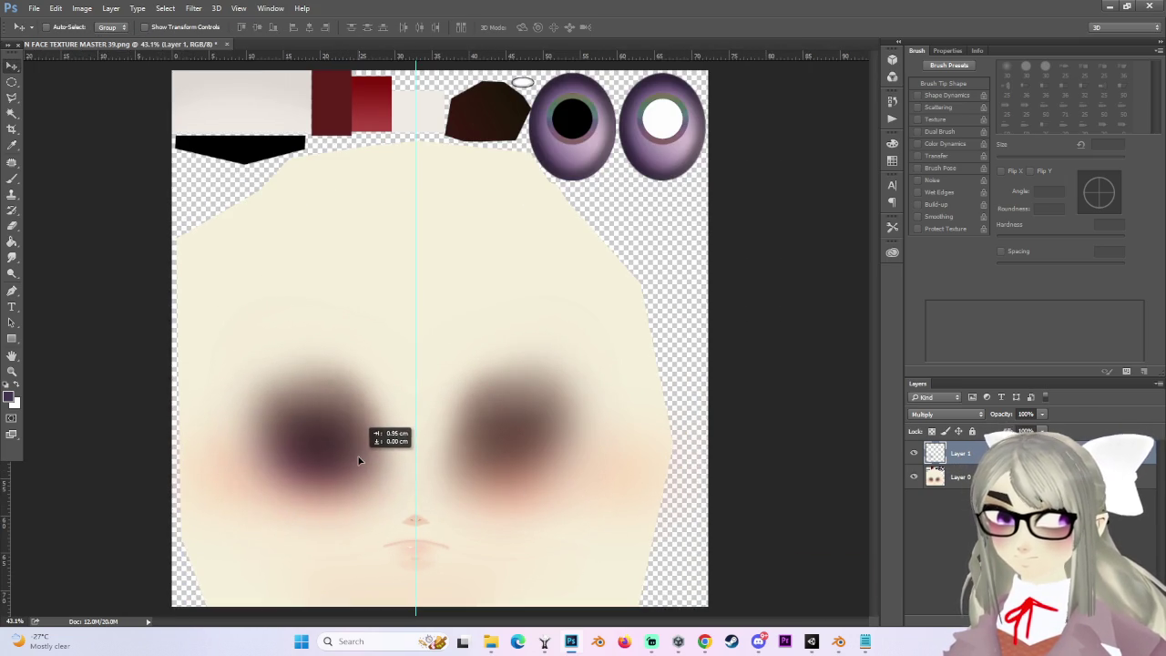
scroll("up", 3)
left_click_drag(492, 520, 337, 496)
Flip the eye-shadow copy horizontally and place it over the right eye.
key("ctrl+t")
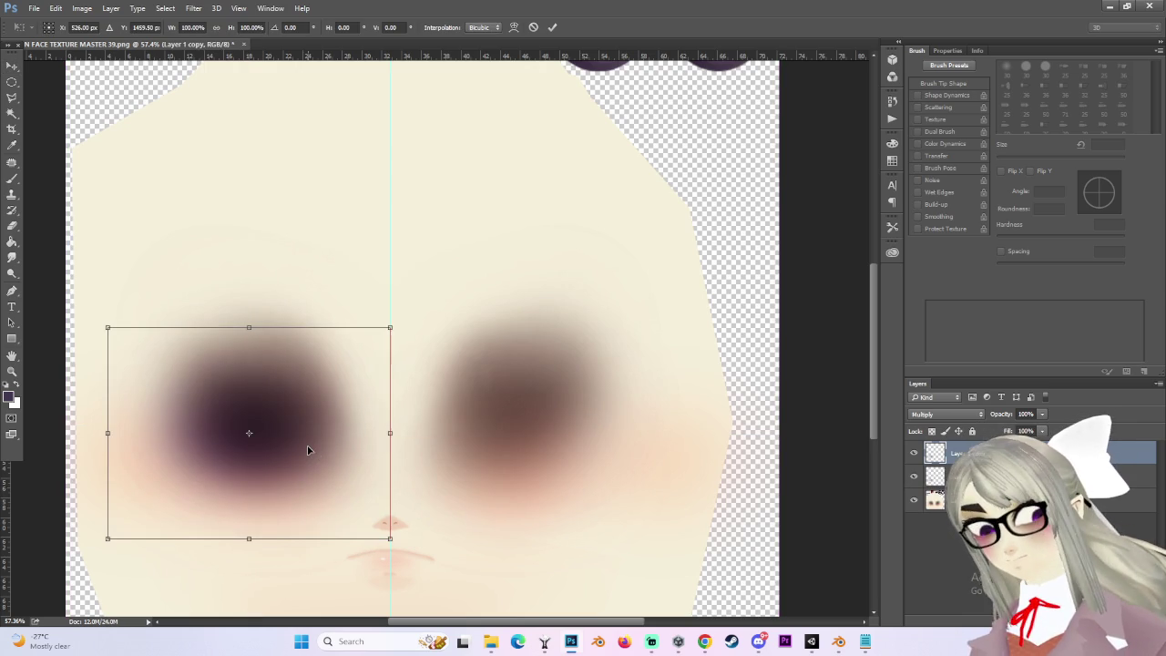
right_click(307, 445)
left_click(389, 421)
right_click(354, 424)
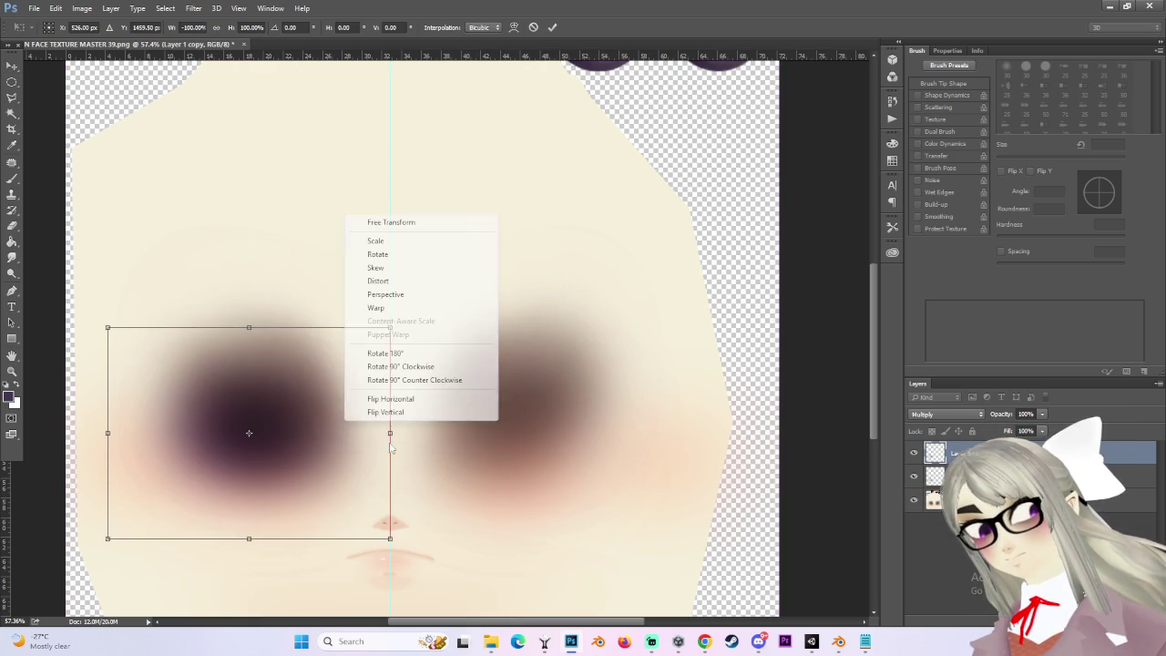
left_click(378, 399)
left_click_drag(283, 443, 563, 437)
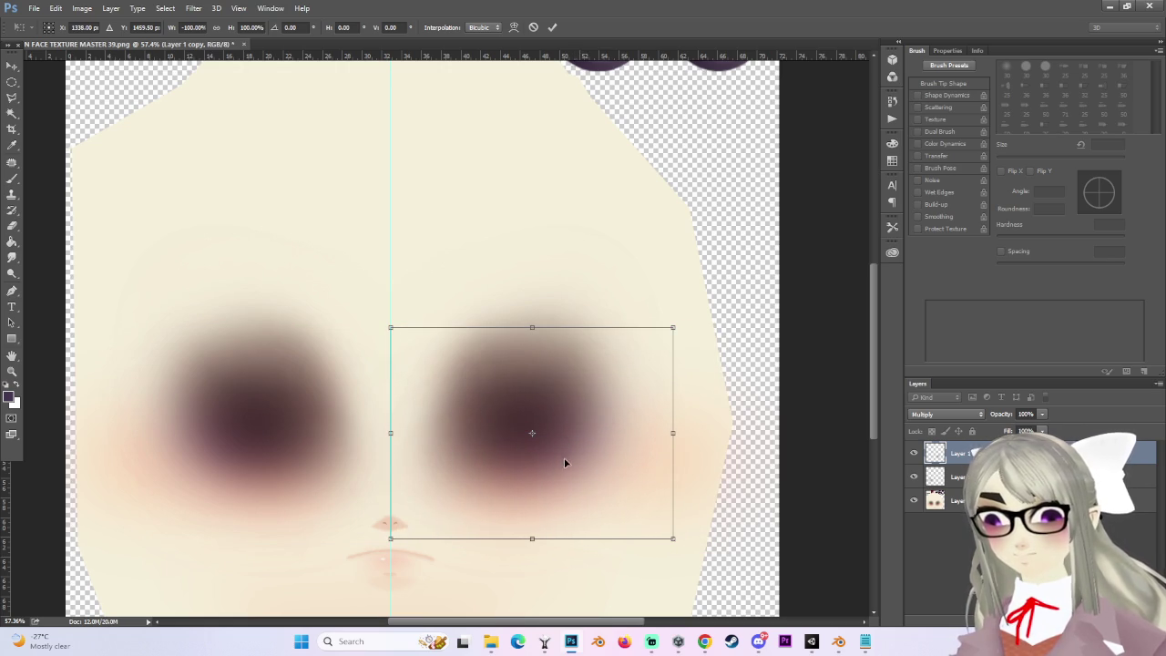
key("Return")
scroll("down", 3)
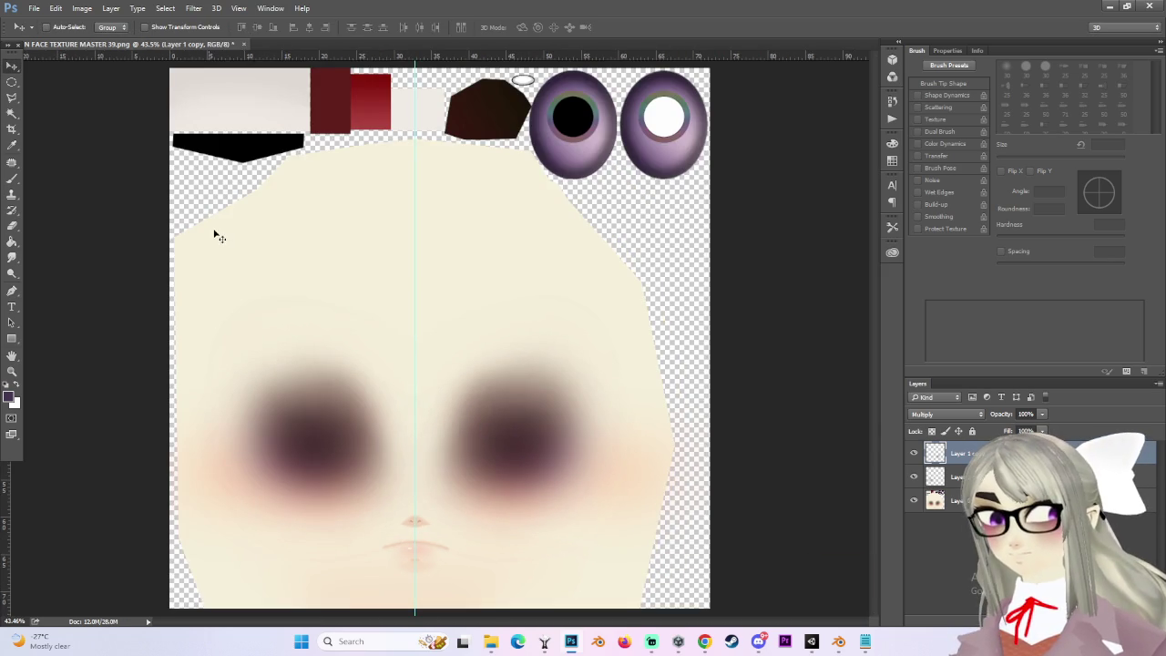
scroll("up", 3)
left_click(34, 8)
left_click(55, 142)
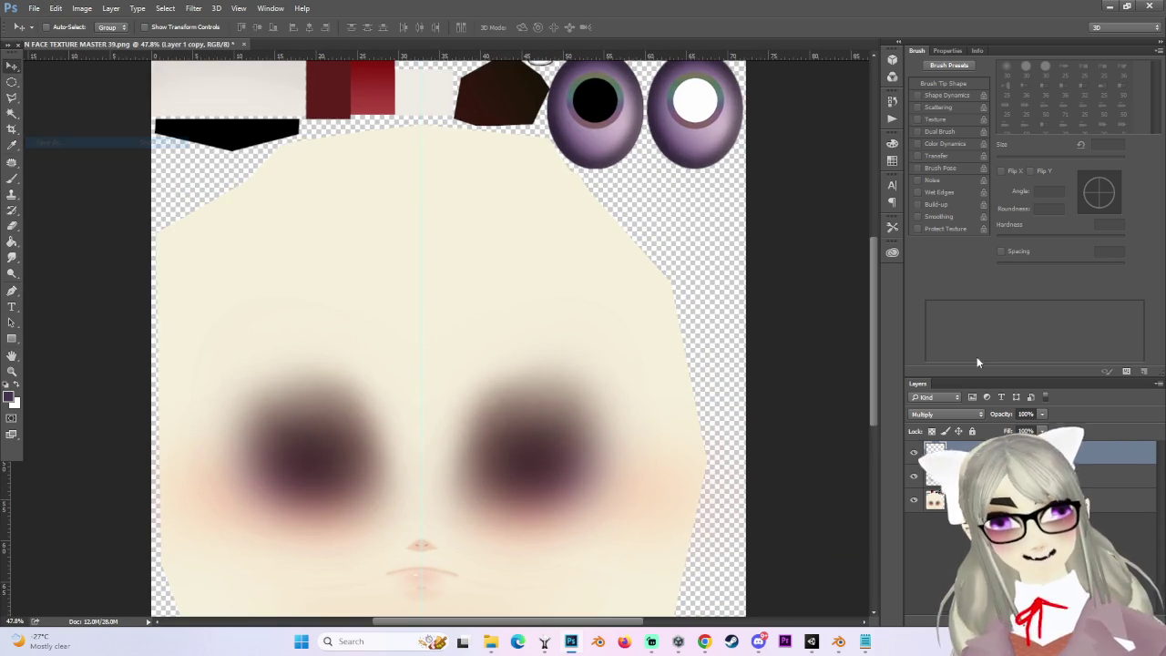
Save the face texture as PNG 'MARIN FACE TEXTURE MASTER 39 2' and return to Unity.
left_click(169, 479)
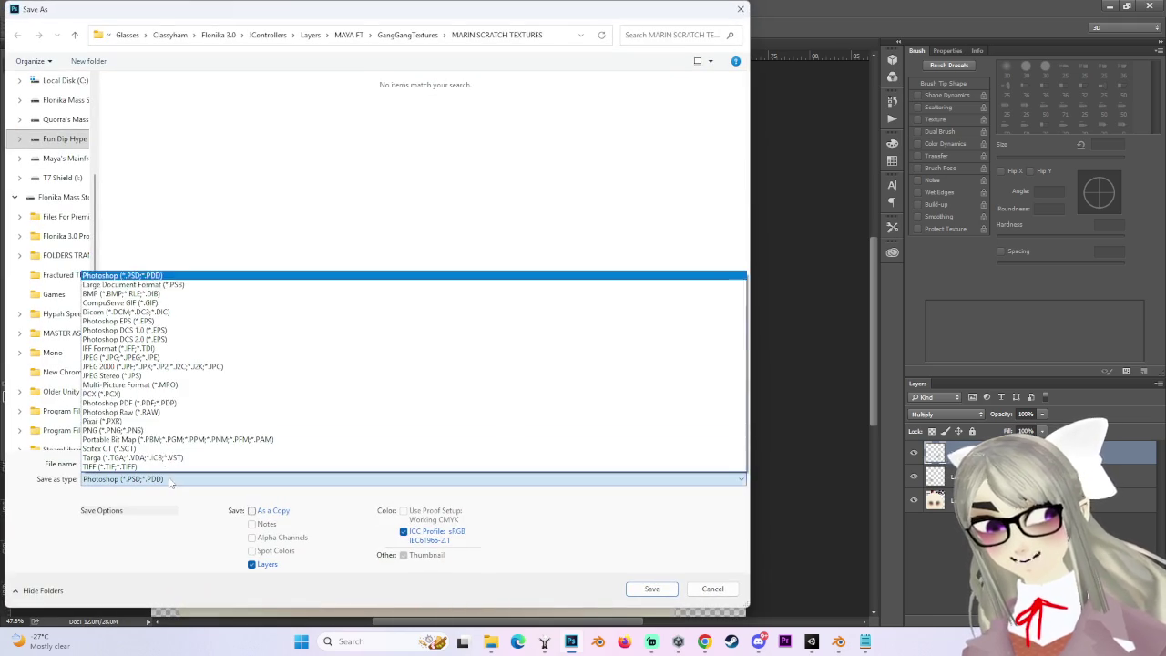
left_click(118, 440)
left_click(210, 468)
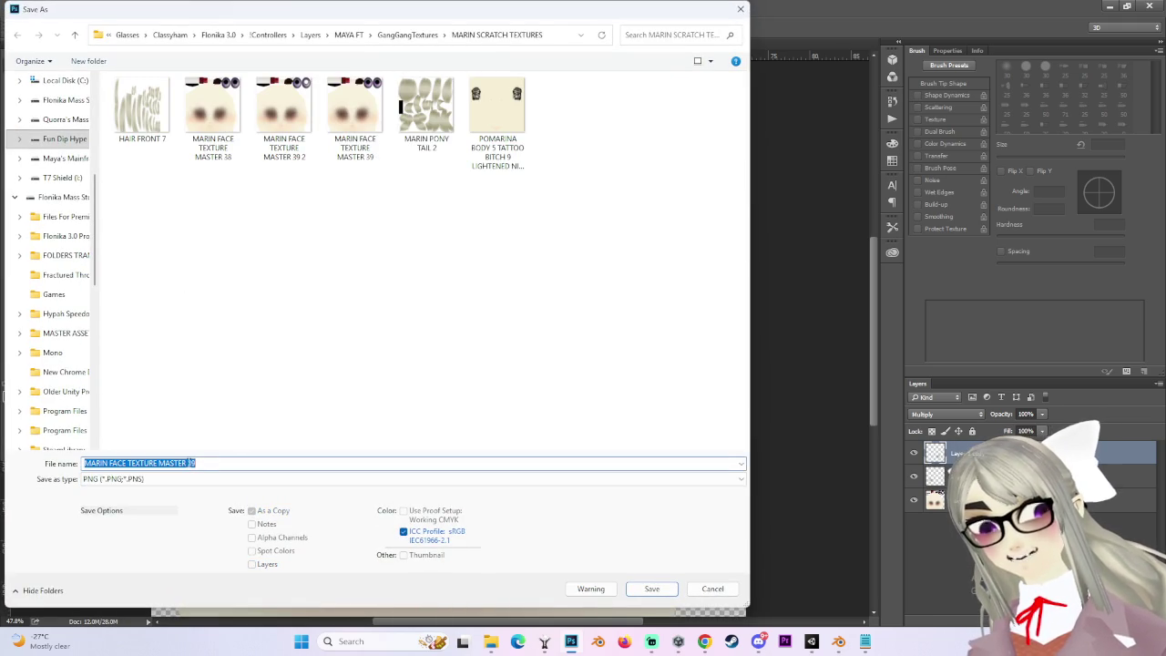
left_click(283, 119)
left_click(207, 463)
left_click(652, 588)
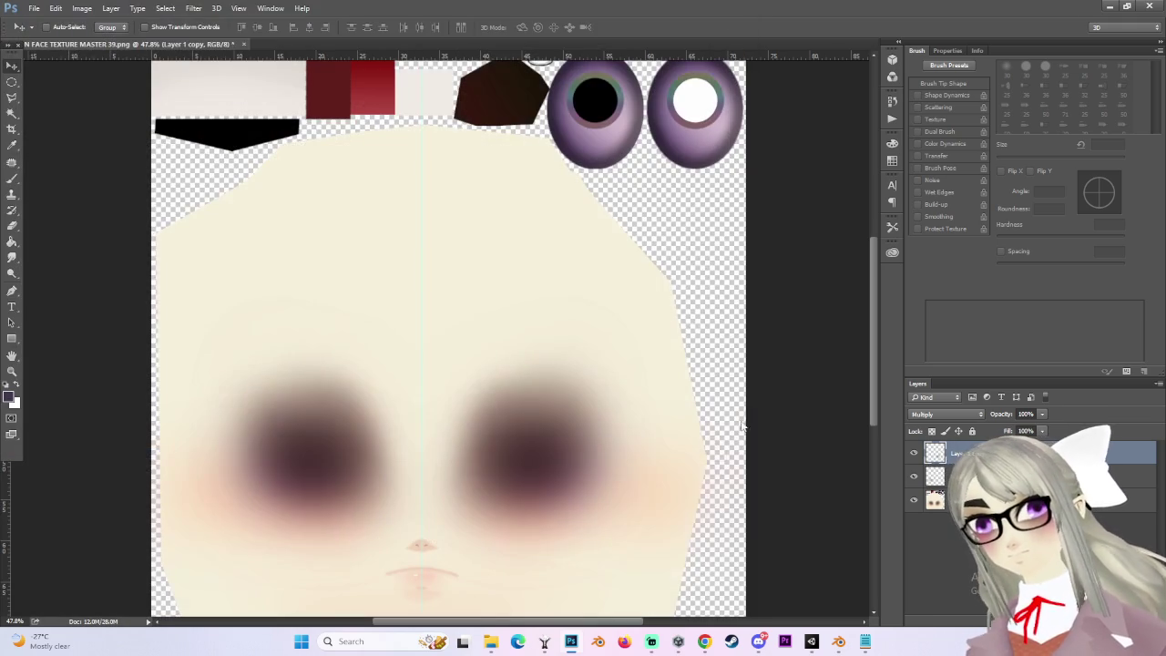
left_click(614, 200)
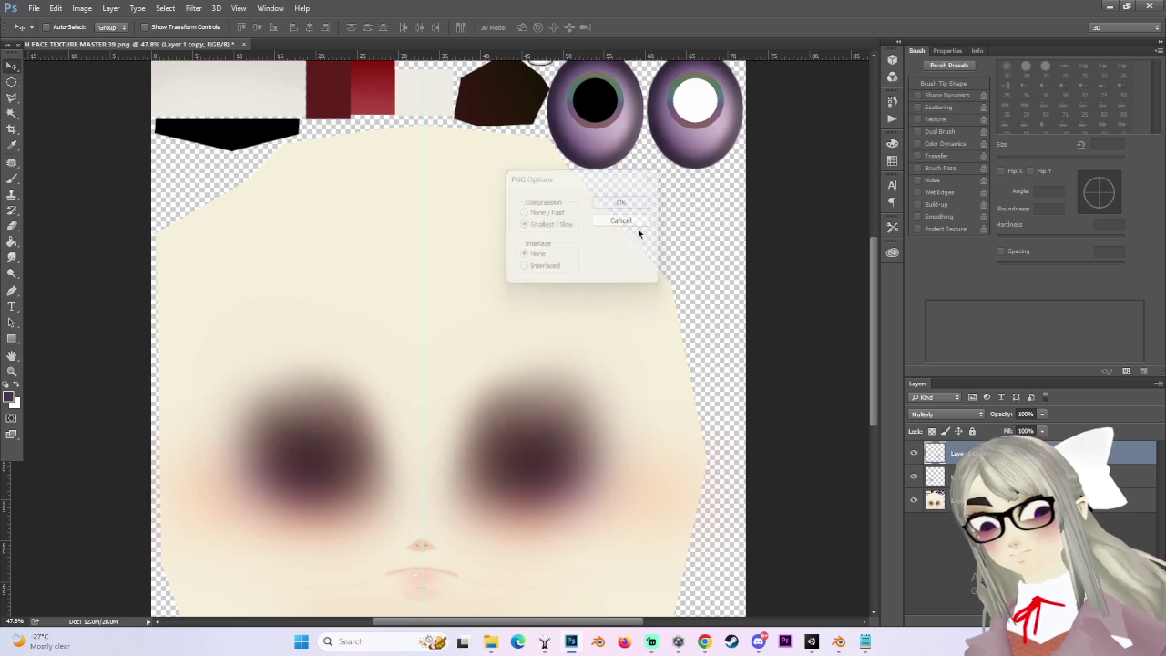
left_click(811, 641)
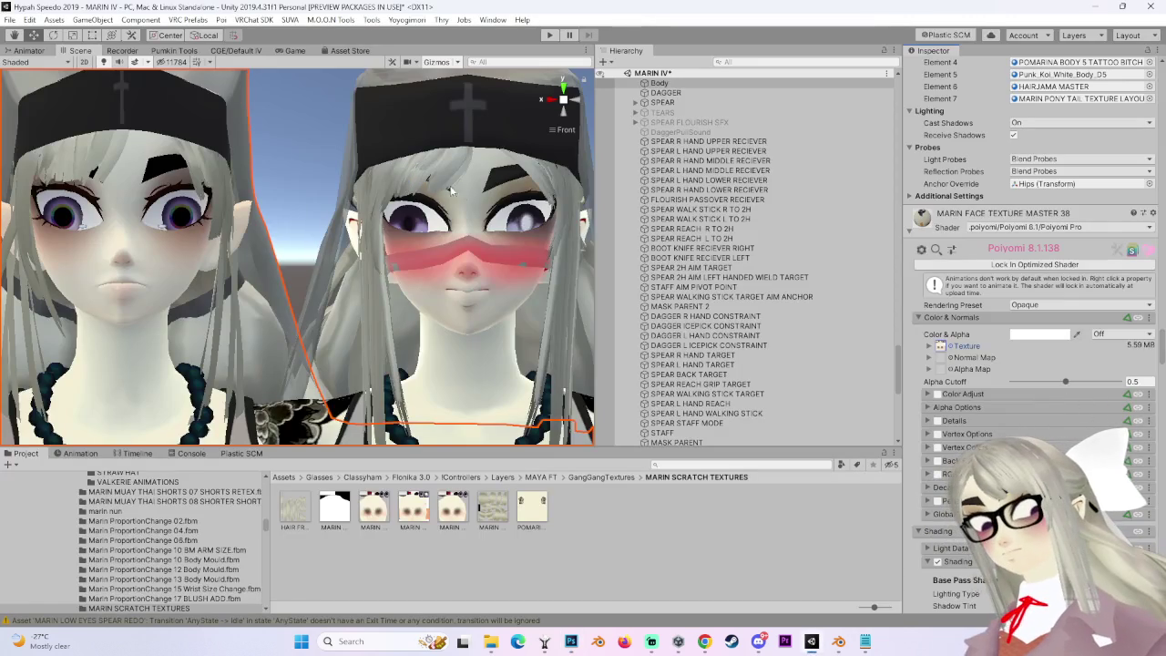
Assign the MASTER 39 2 face texture to the Body's face material Texture slot.
key("f")
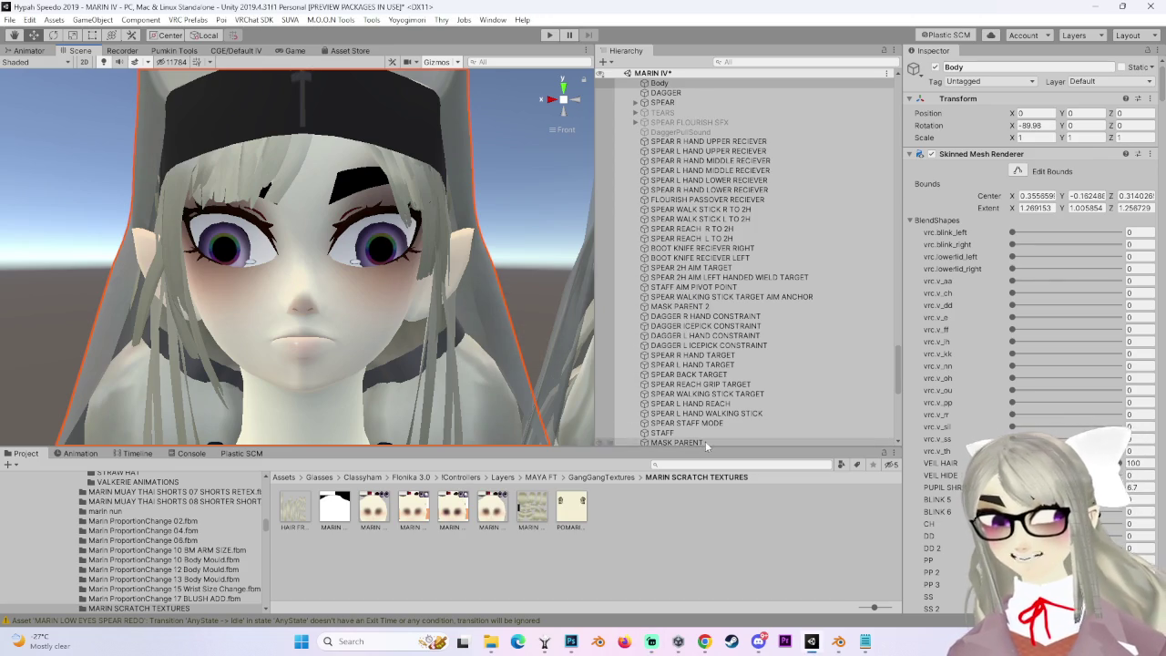
scroll("up", 3)
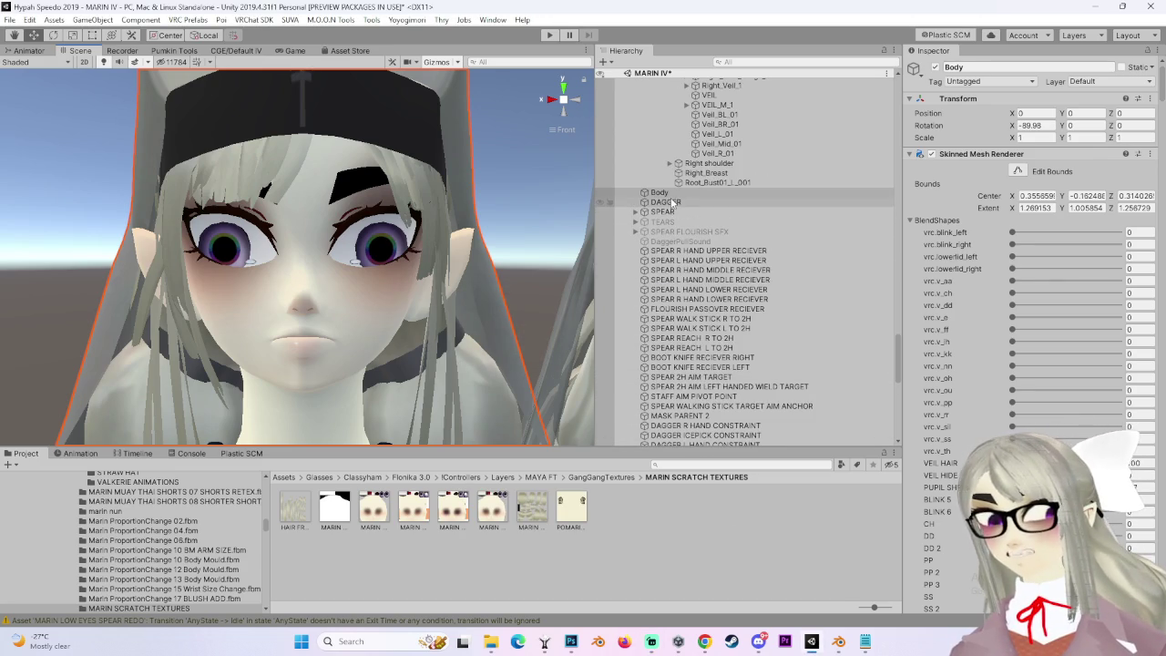
left_click(665, 193)
scroll("down", 3)
scroll("down", 3)
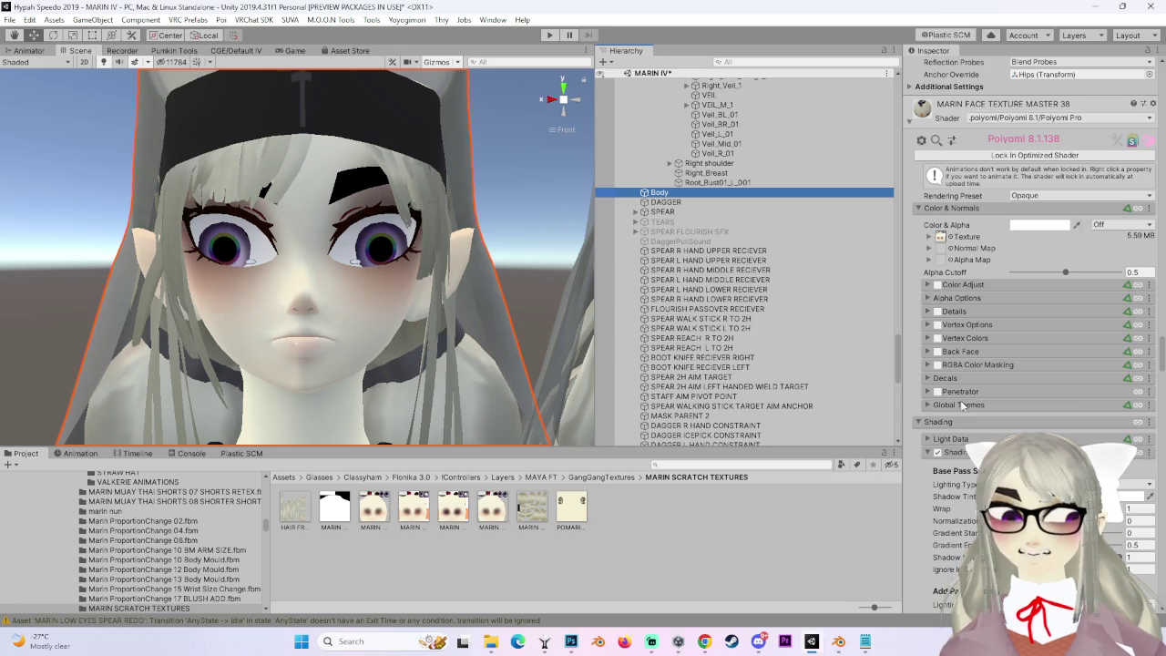
left_click(939, 238)
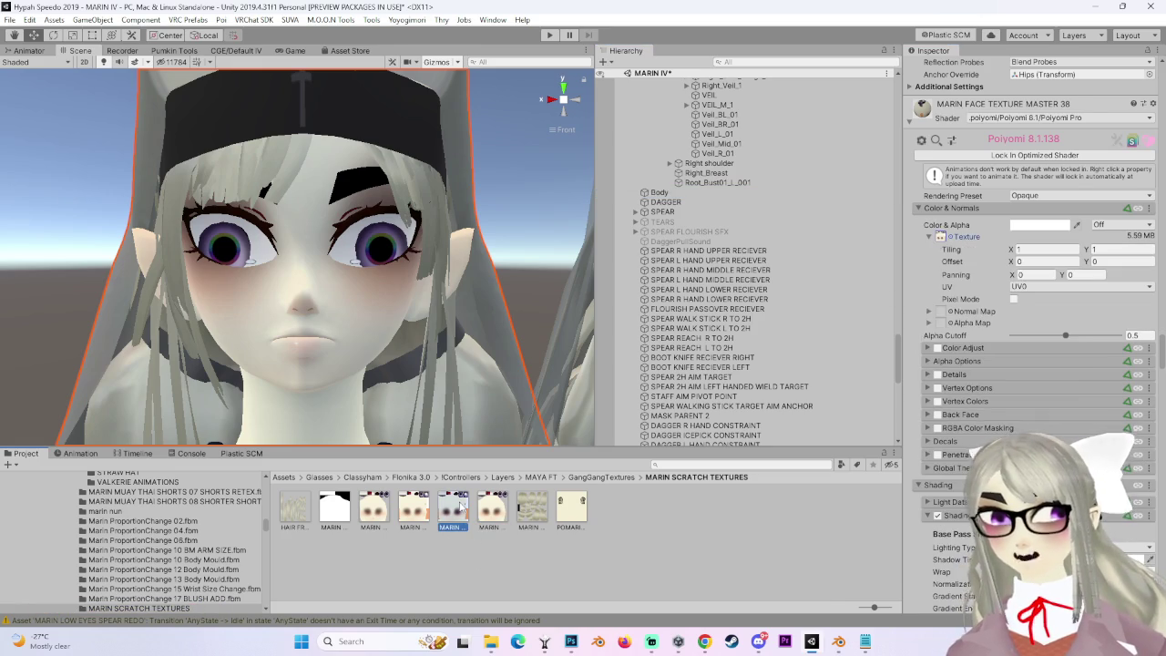
left_click(454, 509)
left_click(410, 508)
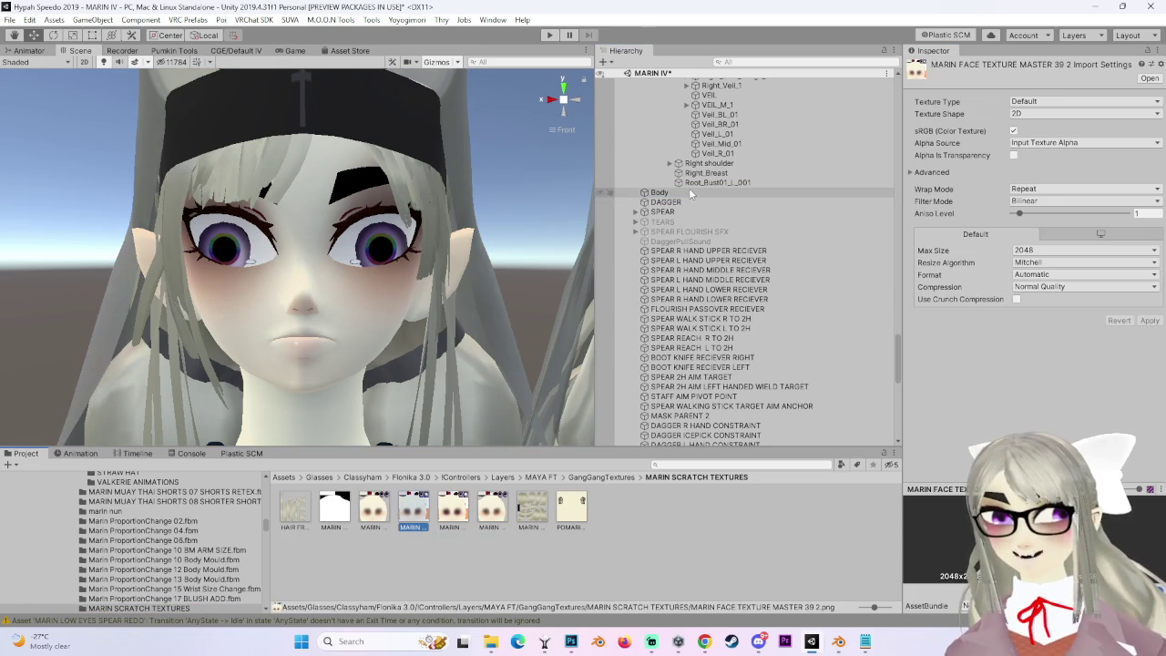
left_click(689, 192)
scroll("down", 3)
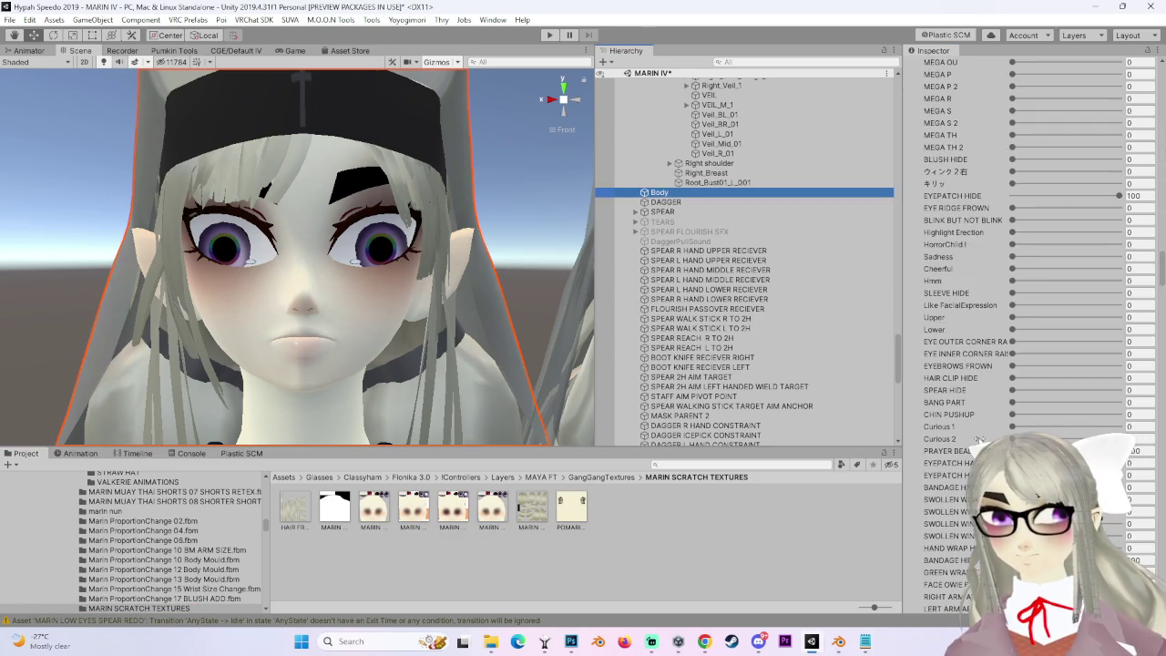
scroll("down", 3)
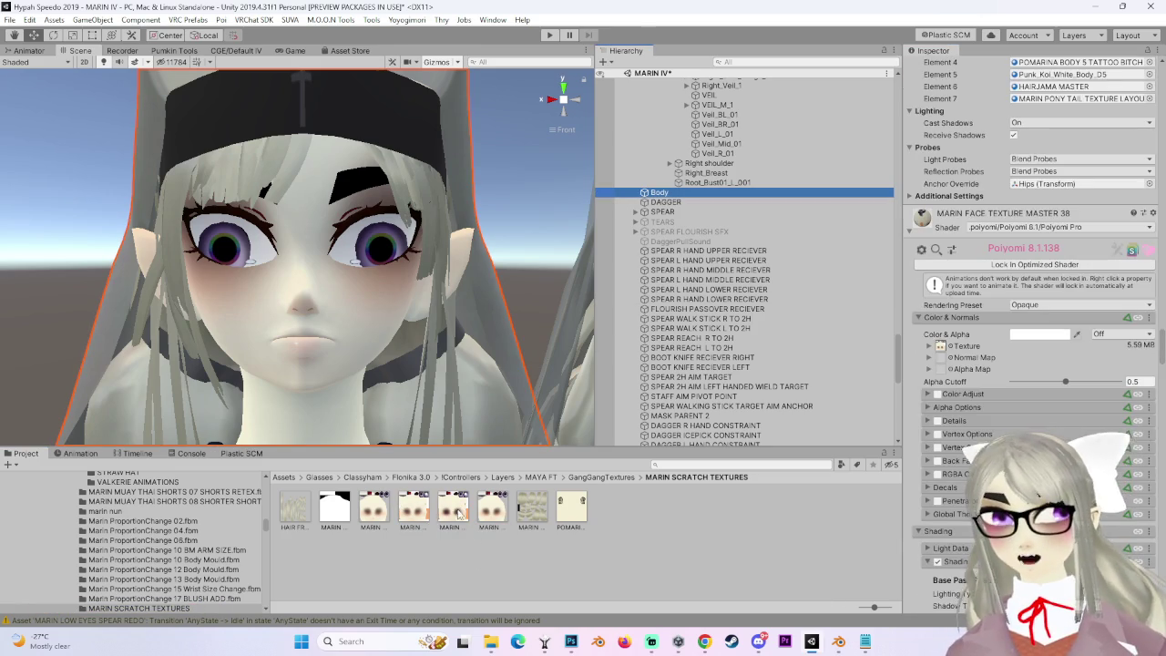
left_click_drag(453, 506, 967, 309)
left_click_drag(941, 350, 941, 348)
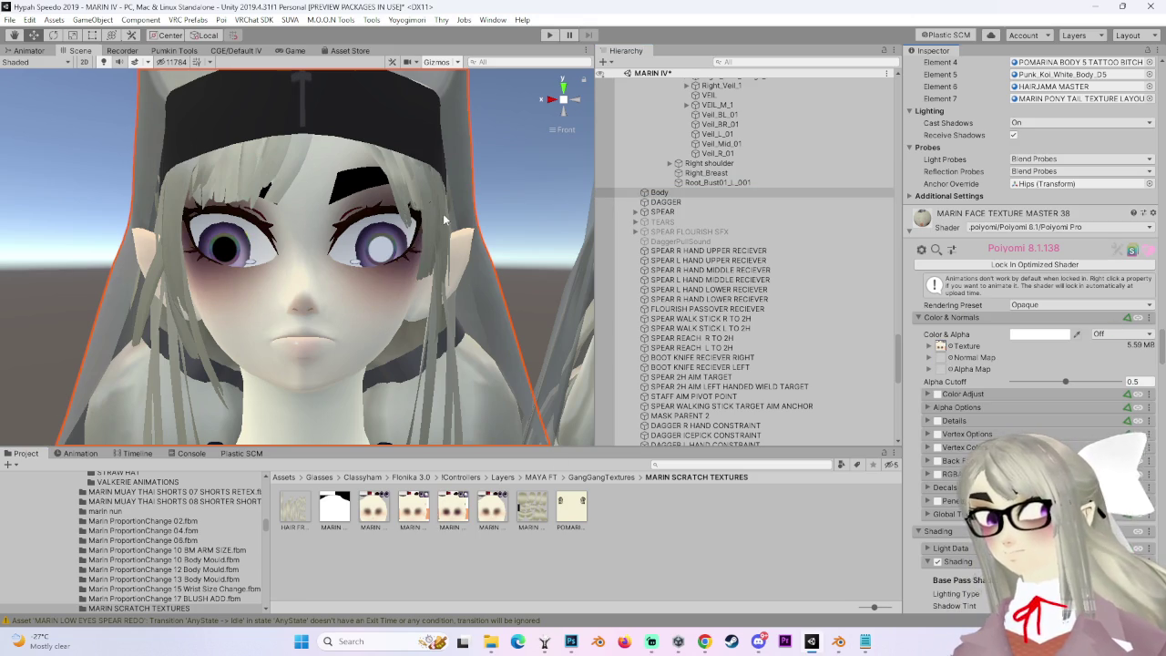
Turn on scene lighting and orbit around the avatar's face to inspect the new eyes.
scroll("down", 3)
scroll("up", 3)
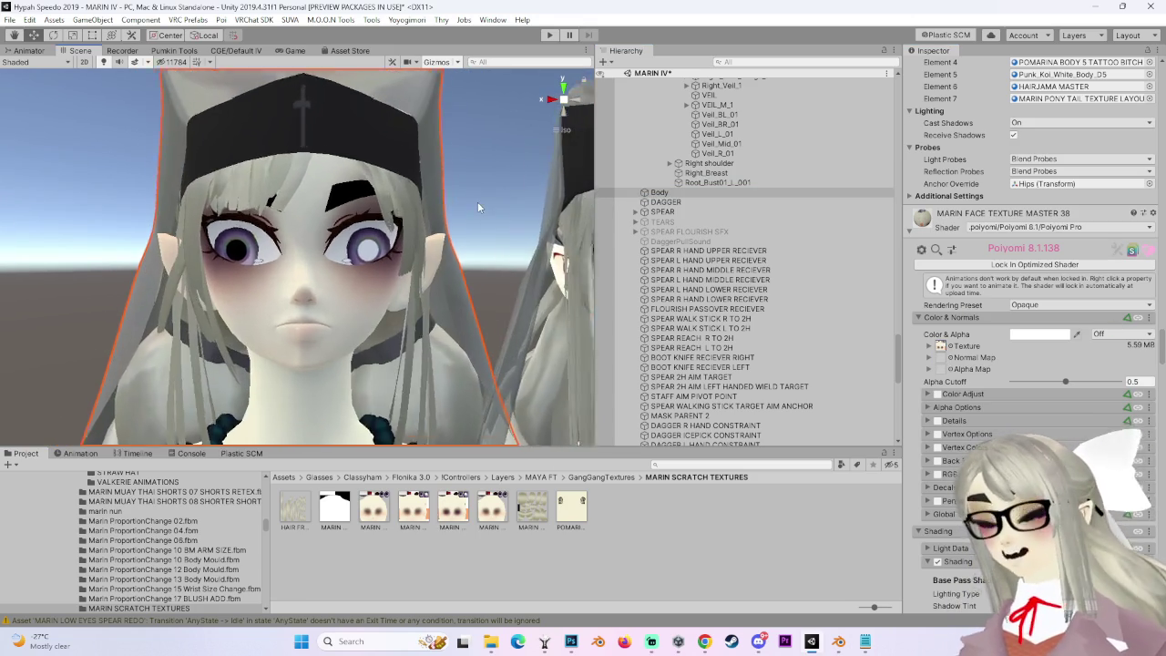
left_click_drag(456, 246, 468, 246)
left_click_drag(430, 165, 383, 288)
left_click(106, 64)
left_click_drag(383, 228, 493, 294)
scroll("up", 3)
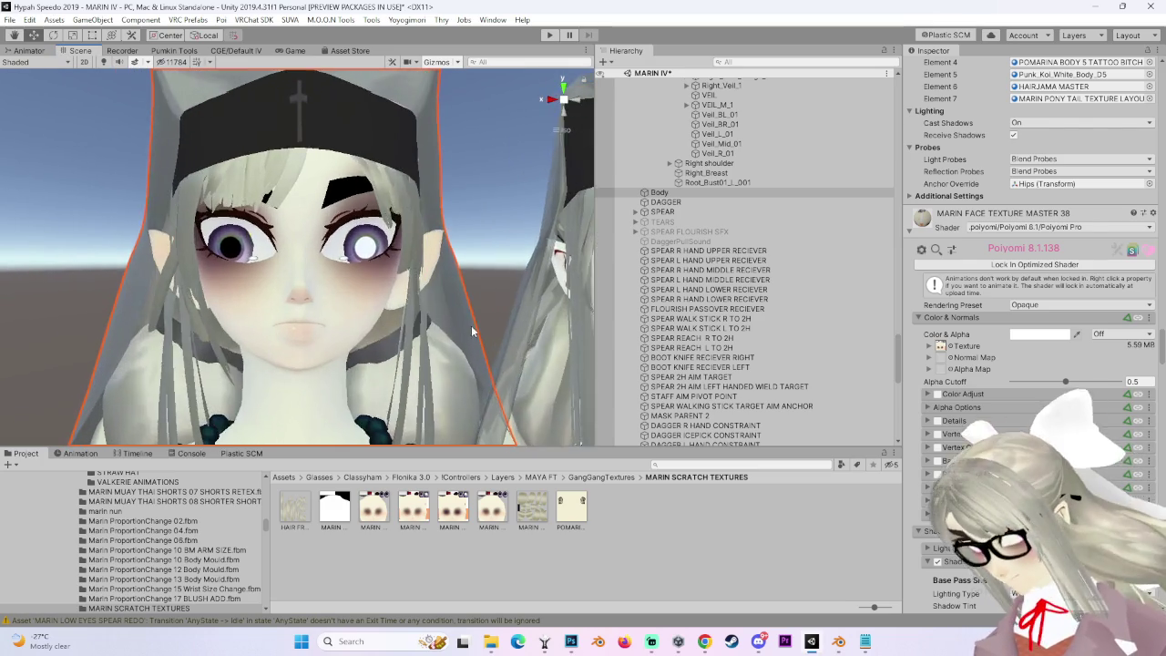
left_click(570, 642)
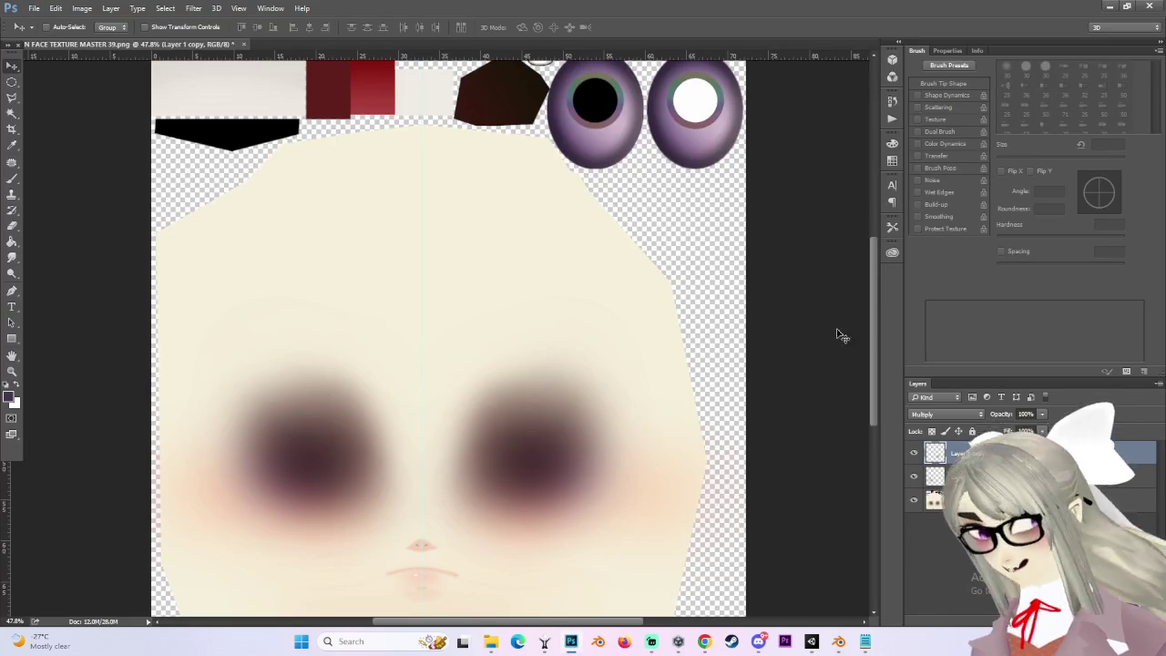
Recolour the copied eye shadow to Hue +130, Saturation +100 with darker lightness.
left_click(82, 8)
mouse_move(104, 39)
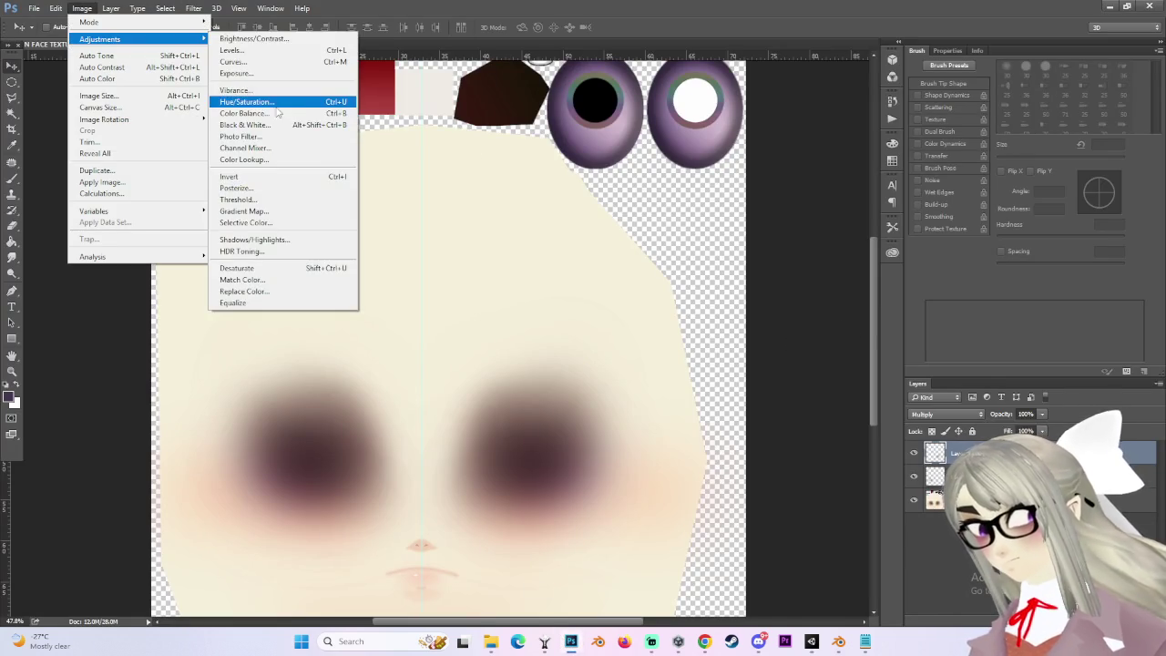
left_click(246, 100)
left_click_drag(823, 447, 909, 485)
left_click_drag(823, 510, 948, 517)
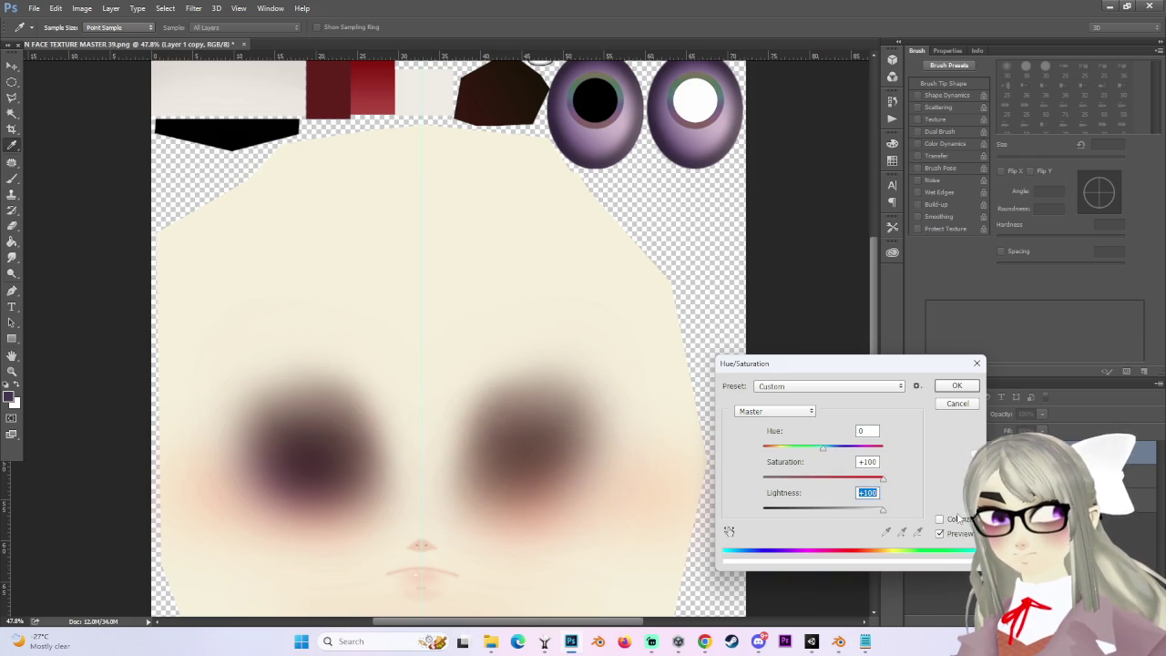
left_click_drag(823, 447, 866, 447)
left_click_drag(882, 511, 858, 511)
left_click_drag(823, 447, 868, 471)
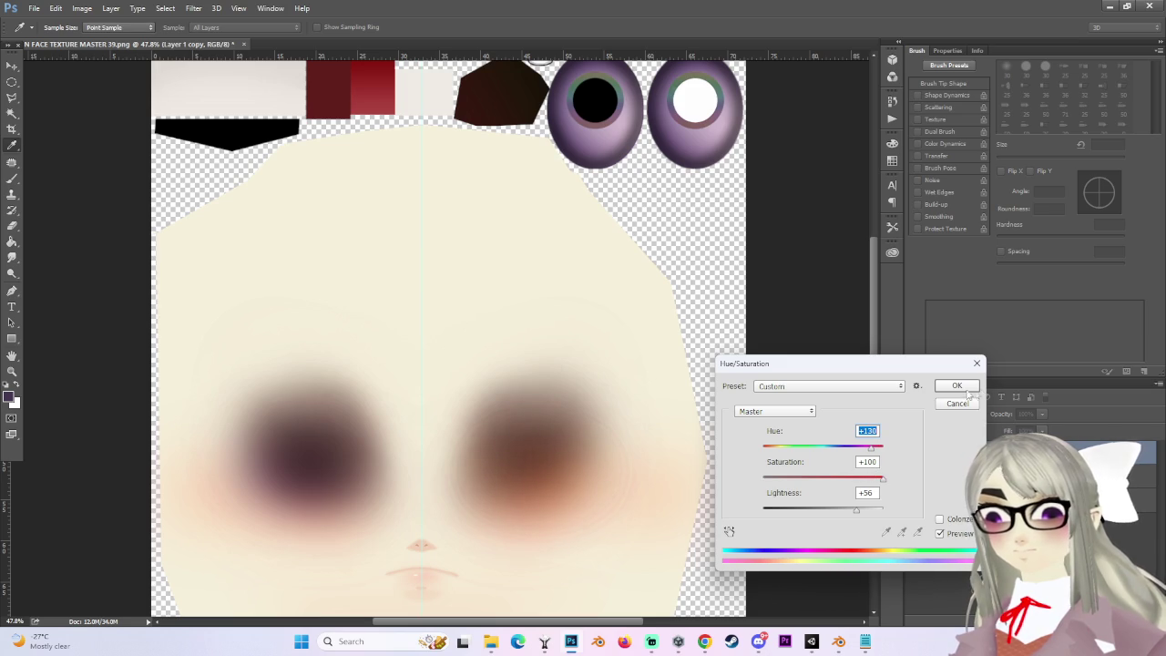
left_click_drag(864, 512, 822, 519)
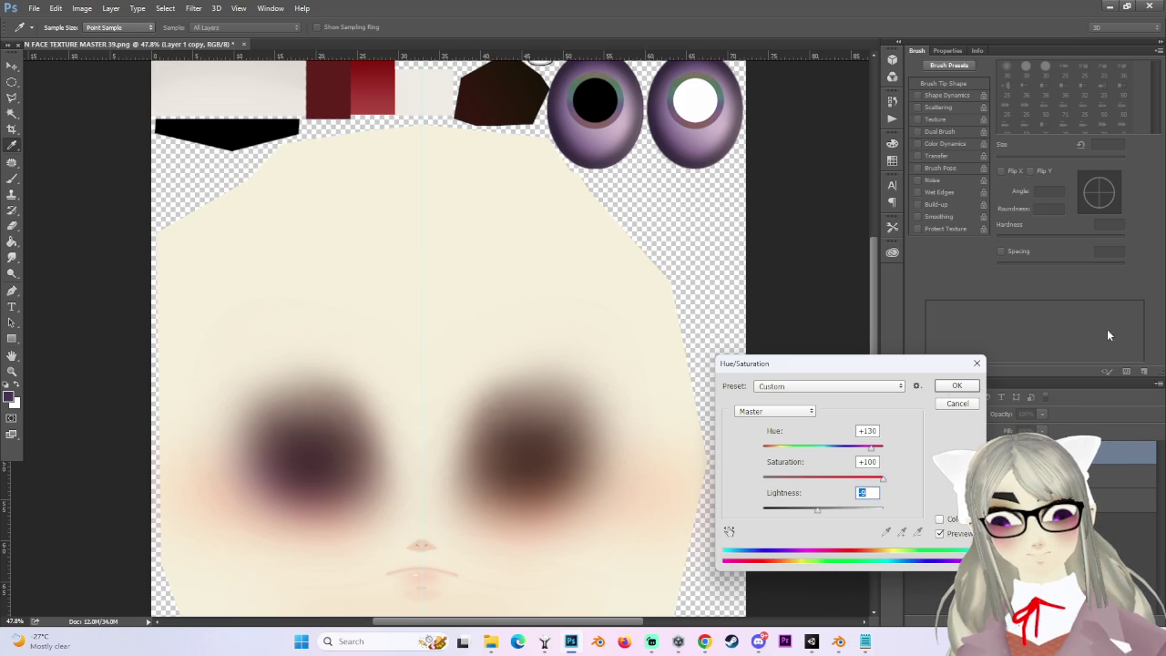
left_click(960, 387)
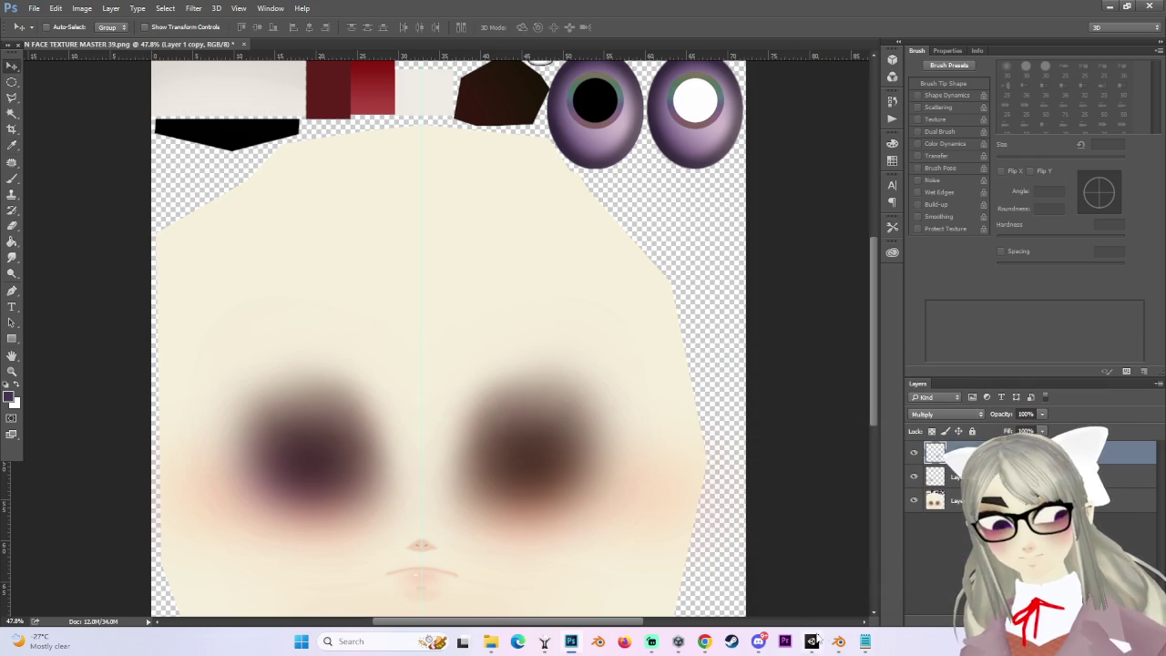
Bring Unity forward and clear the scene selection to view the face.
mouse_move(820, 638)
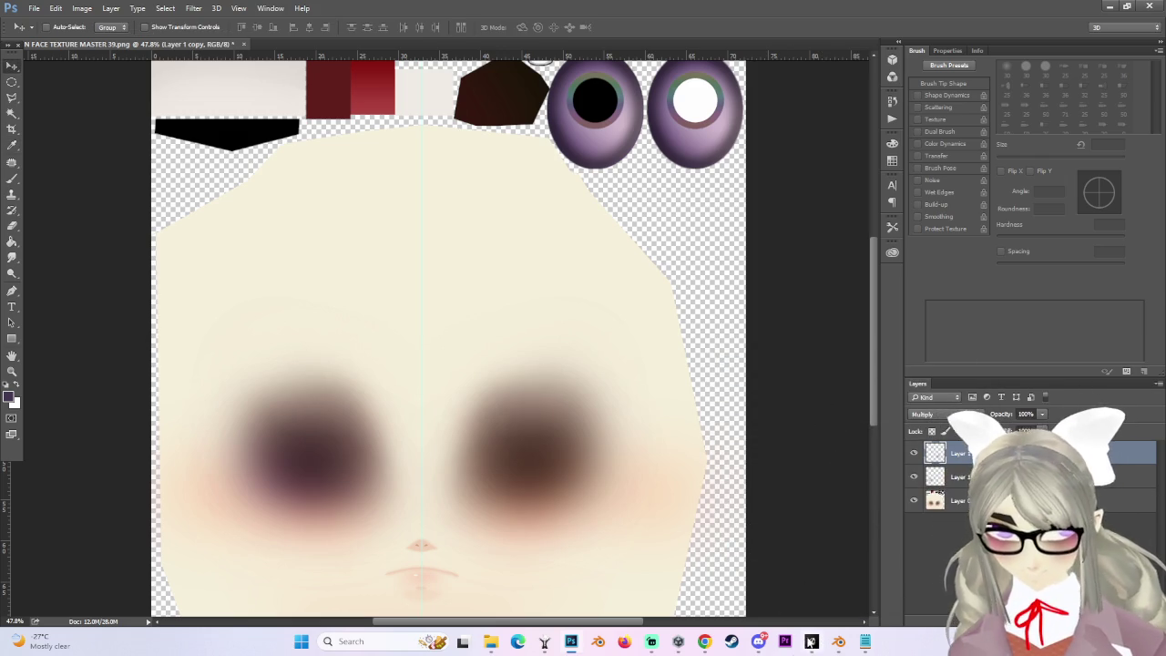
left_click(811, 643)
scroll("up", 3)
scroll("down", 3)
left_click(443, 193)
Select the Body mesh and orbit close to the avatar's face, then go back to Photoshop.
left_click(434, 234)
scroll("up", 3)
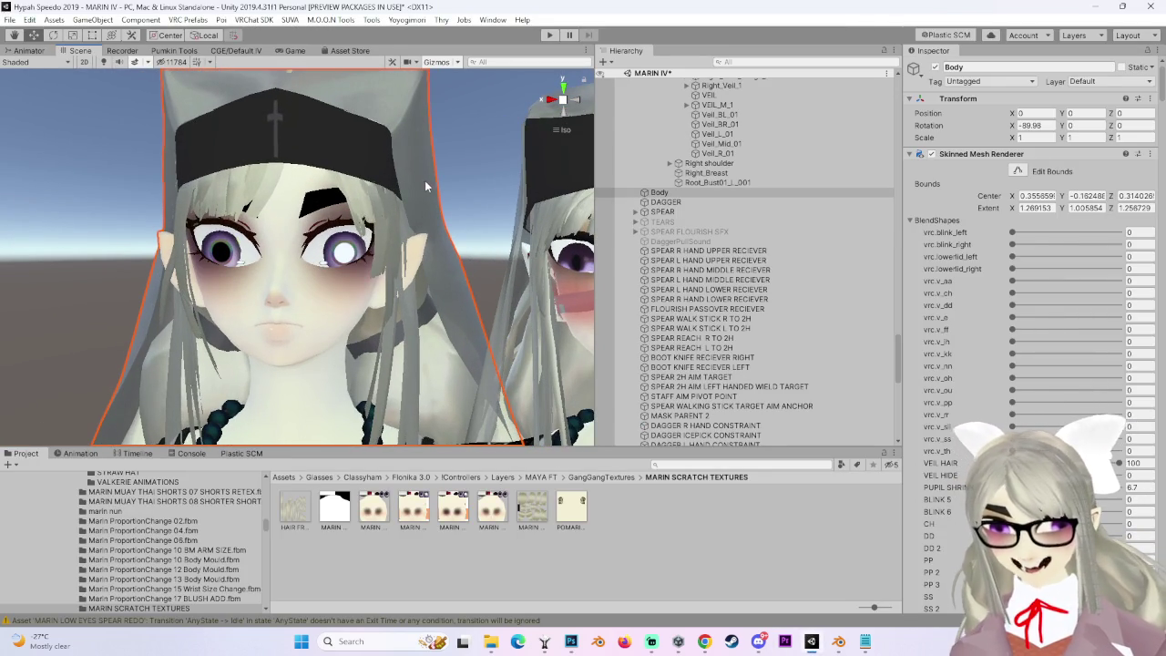
left_click_drag(423, 181, 353, 214)
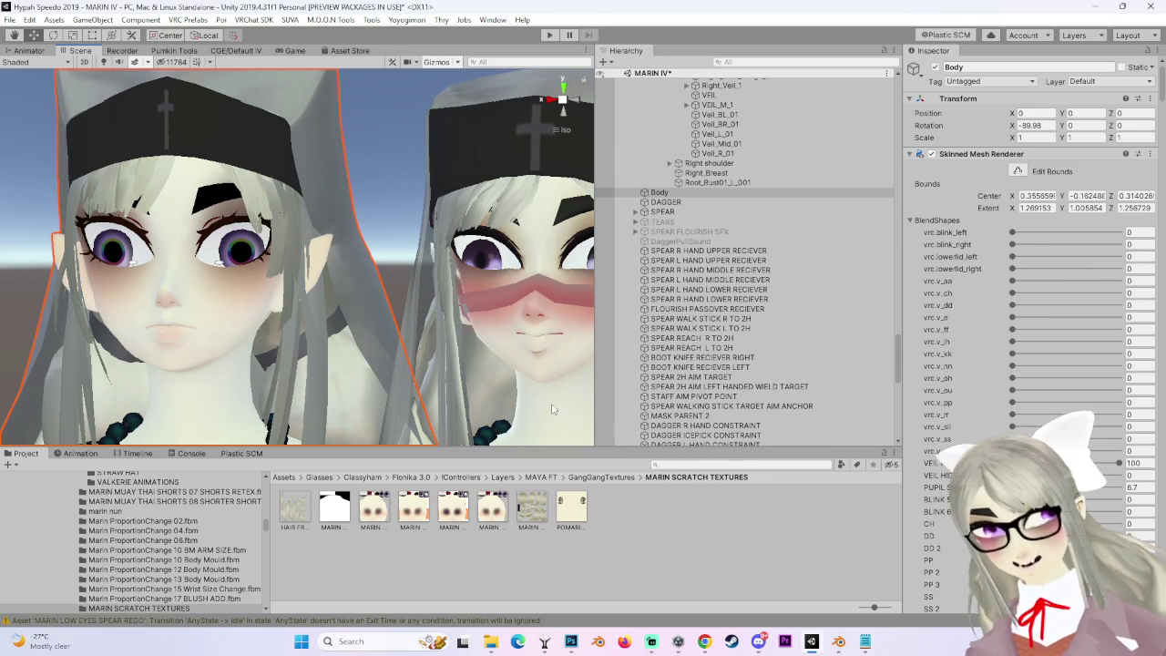
left_click(571, 642)
scroll("down", 3)
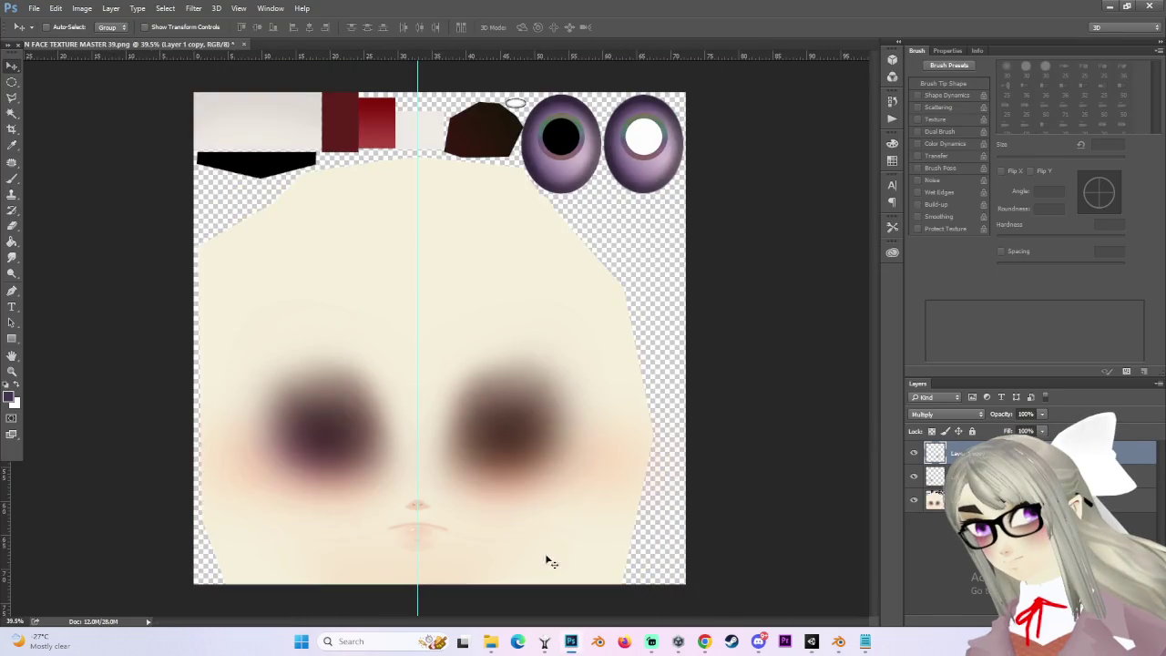
Merge the recoloured shadow copy down and set the merged layer's opacity to 87%.
scroll("up", 3)
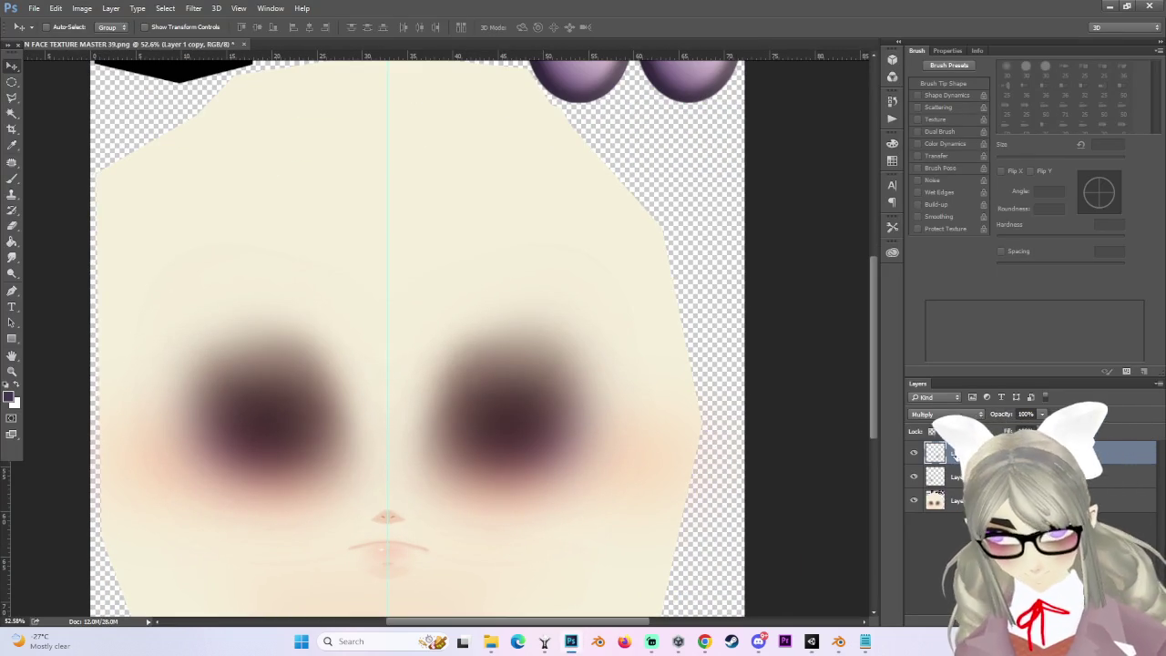
right_click(968, 453)
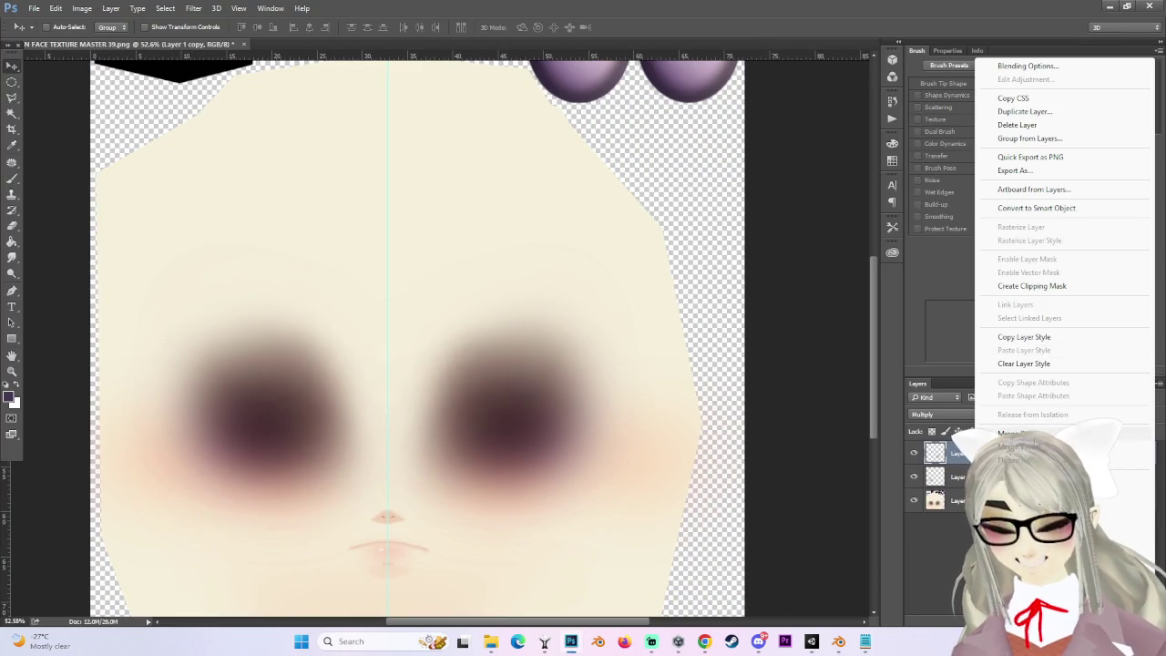
left_click(1030, 433)
left_click_drag(1029, 430, 1024, 445)
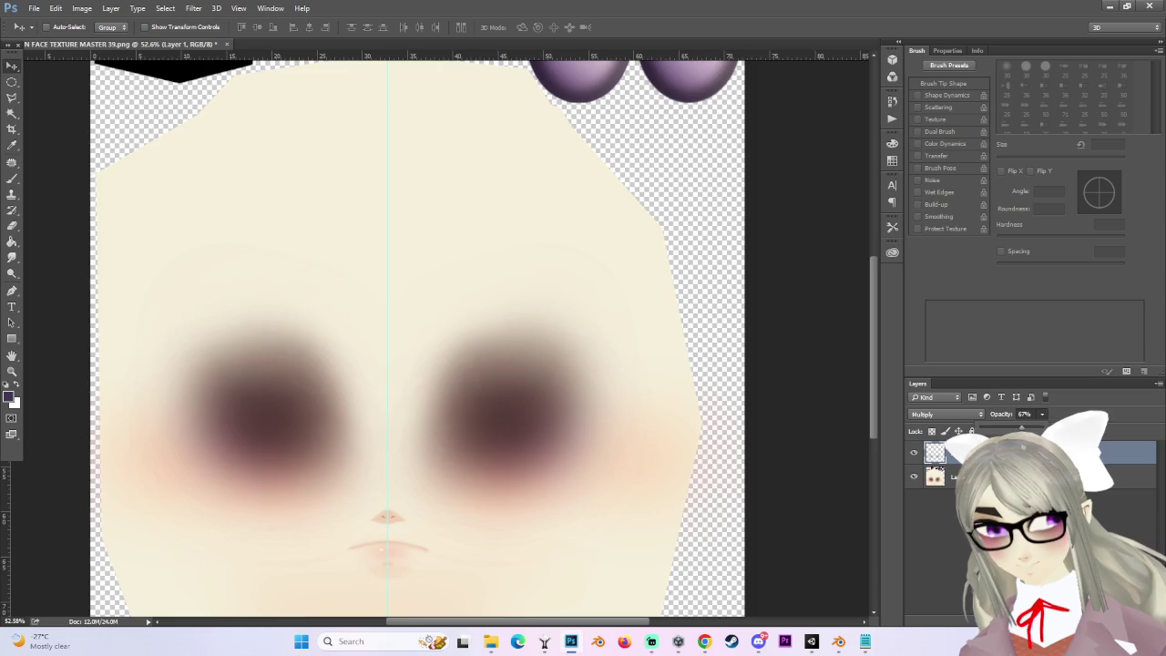
scroll("down", 3)
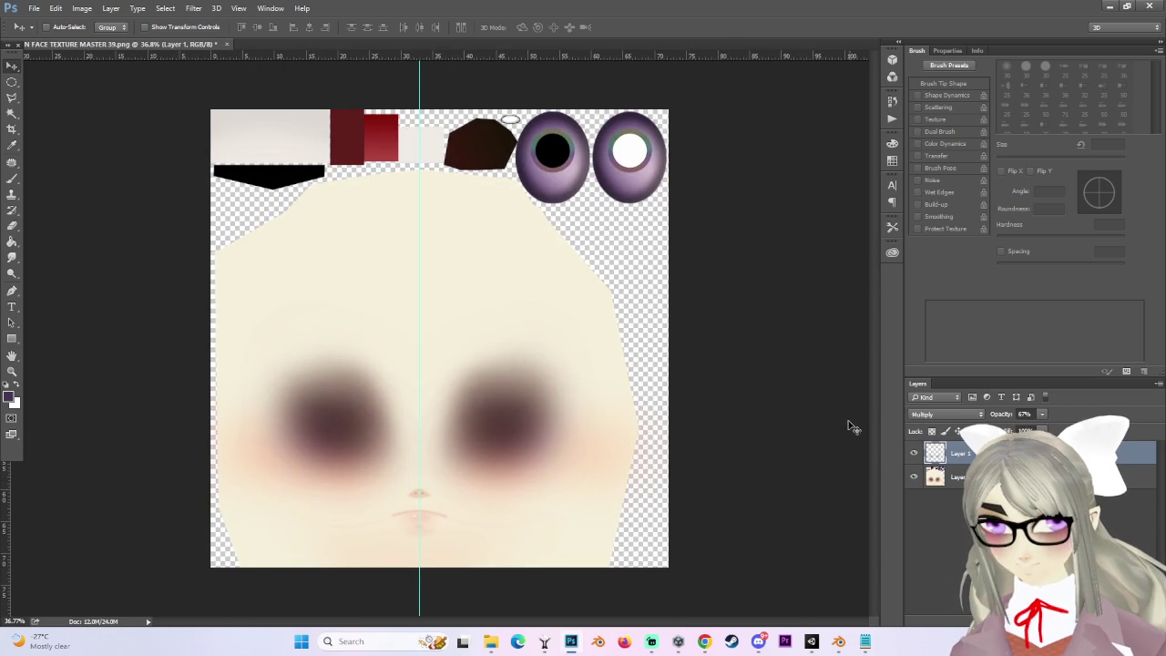
scroll("up", 3)
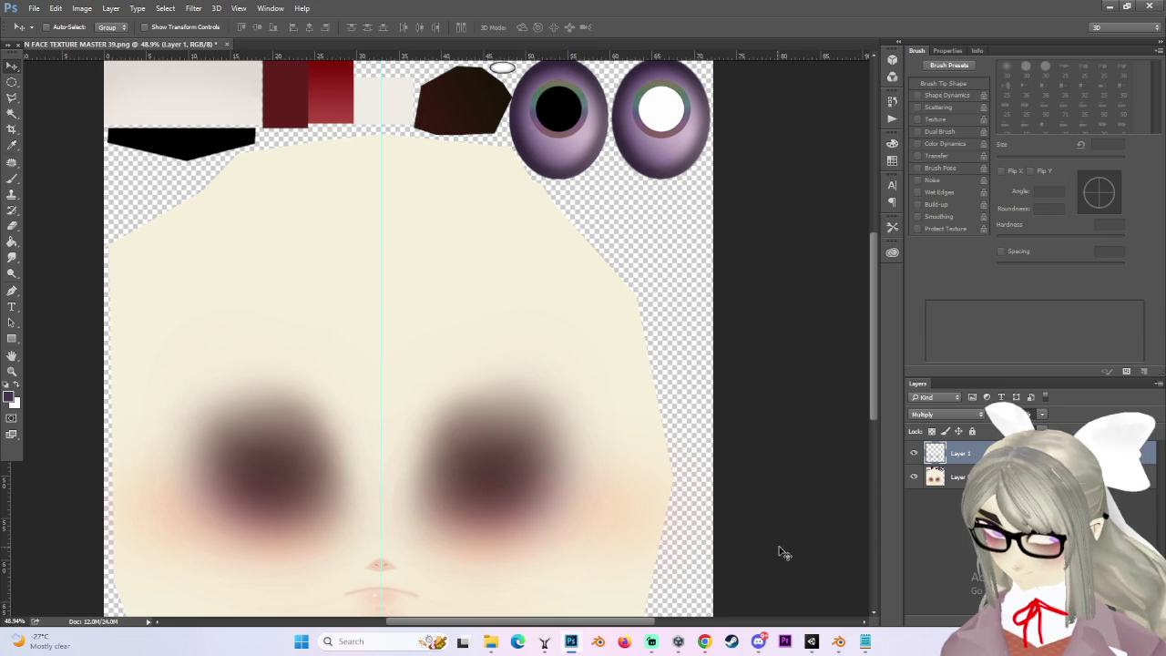
left_click(821, 643)
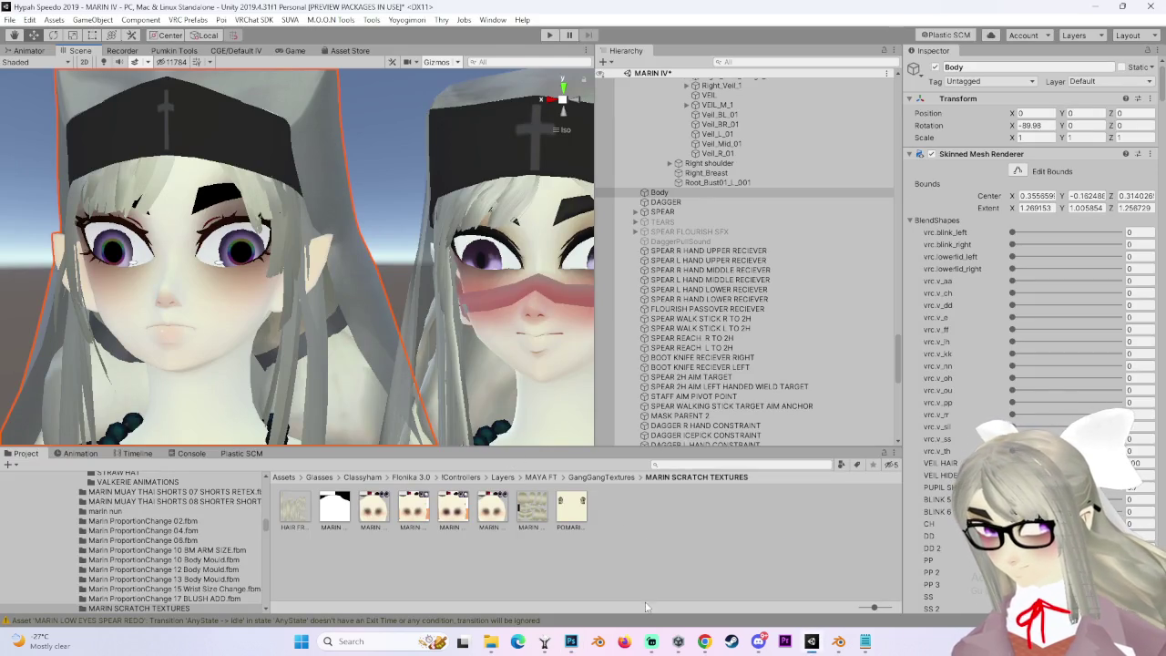
Orbit the Scene view around both avatars, including a side view, to compare the eyes.
left_click(571, 641)
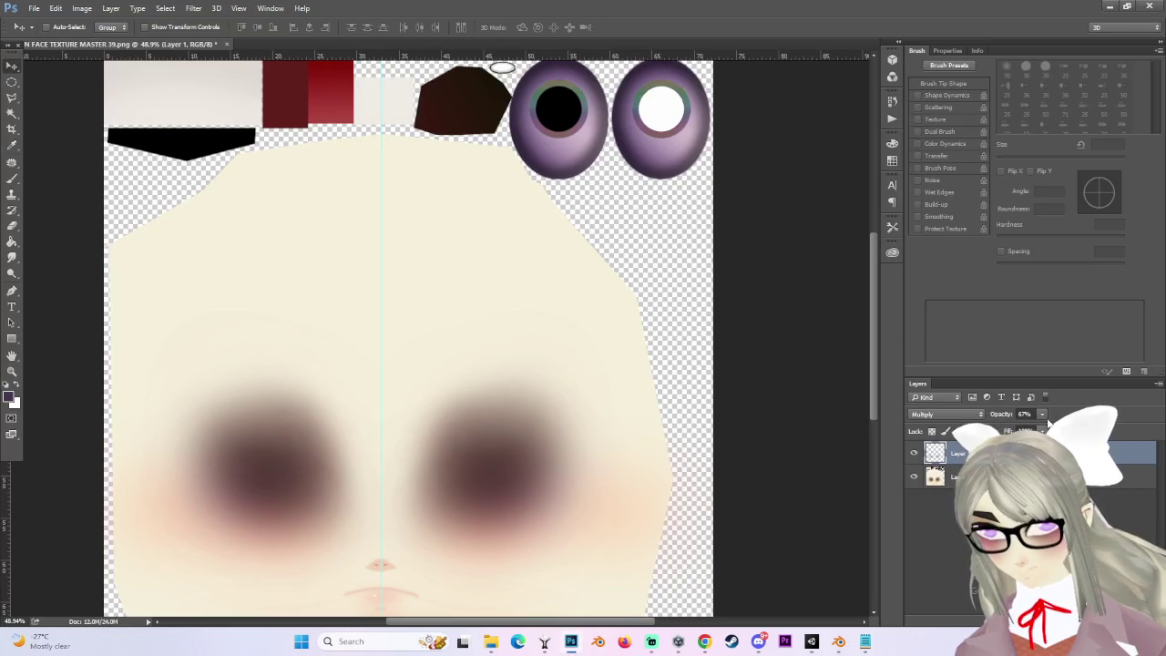
scroll("down", 3)
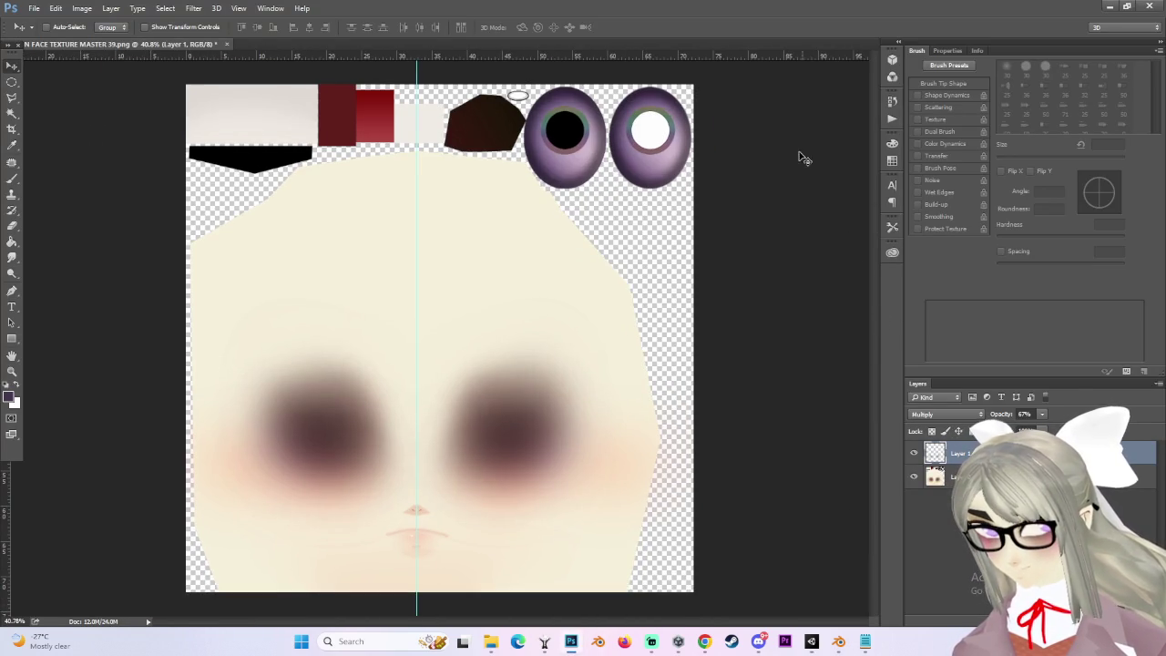
scroll("up", 3)
key("alt+Tab")
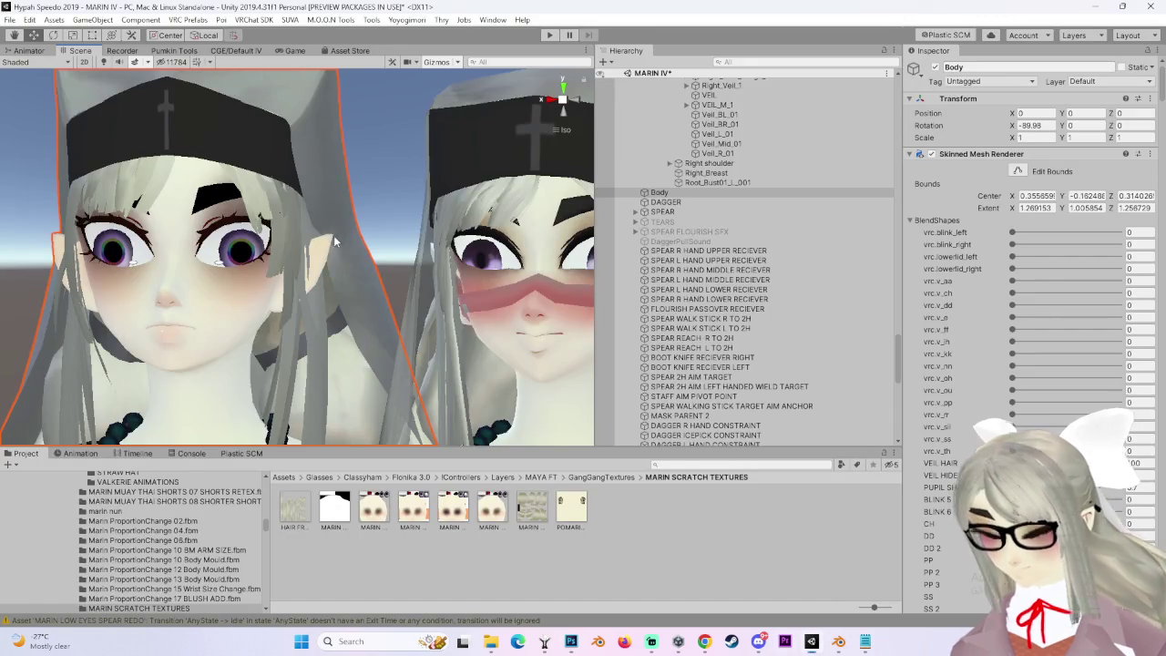
scroll("up", 3)
left_click_drag(381, 249, 357, 269)
scroll("up", 3)
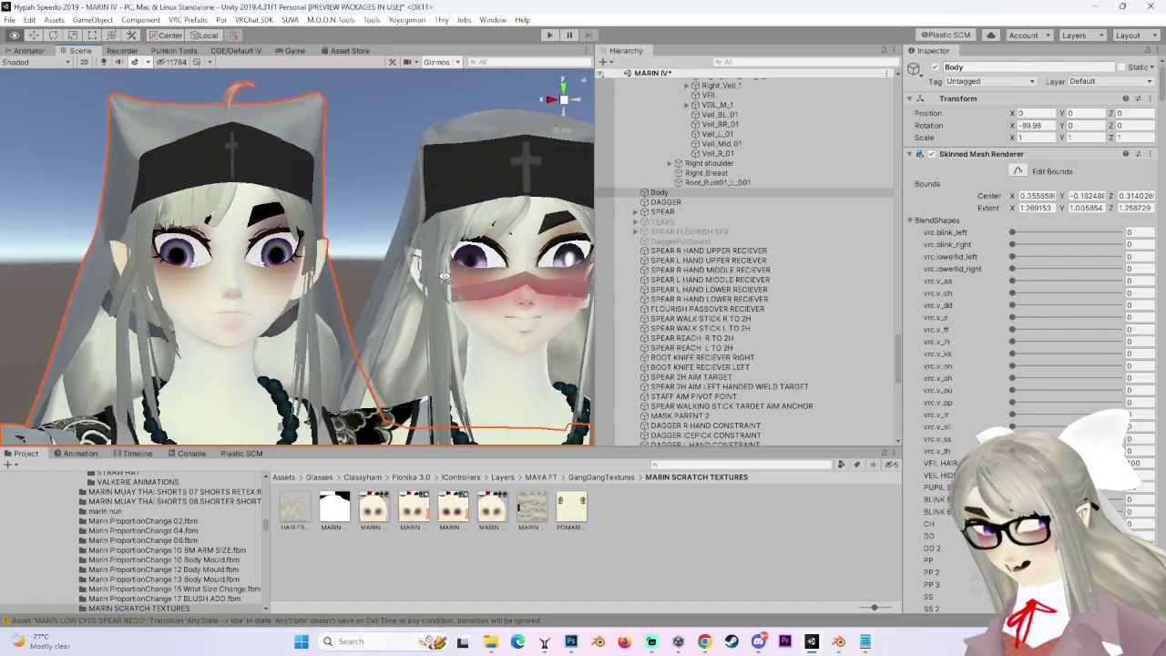
scroll("up", 3)
left_click_drag(425, 288, 392, 310)
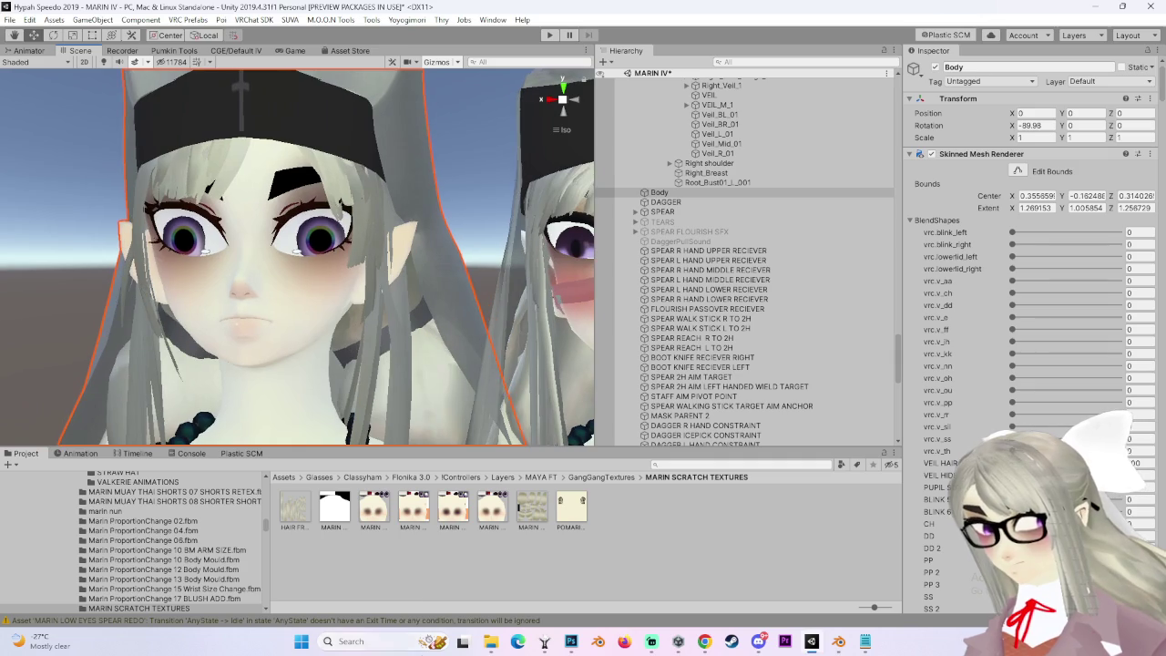
scroll("down", 3)
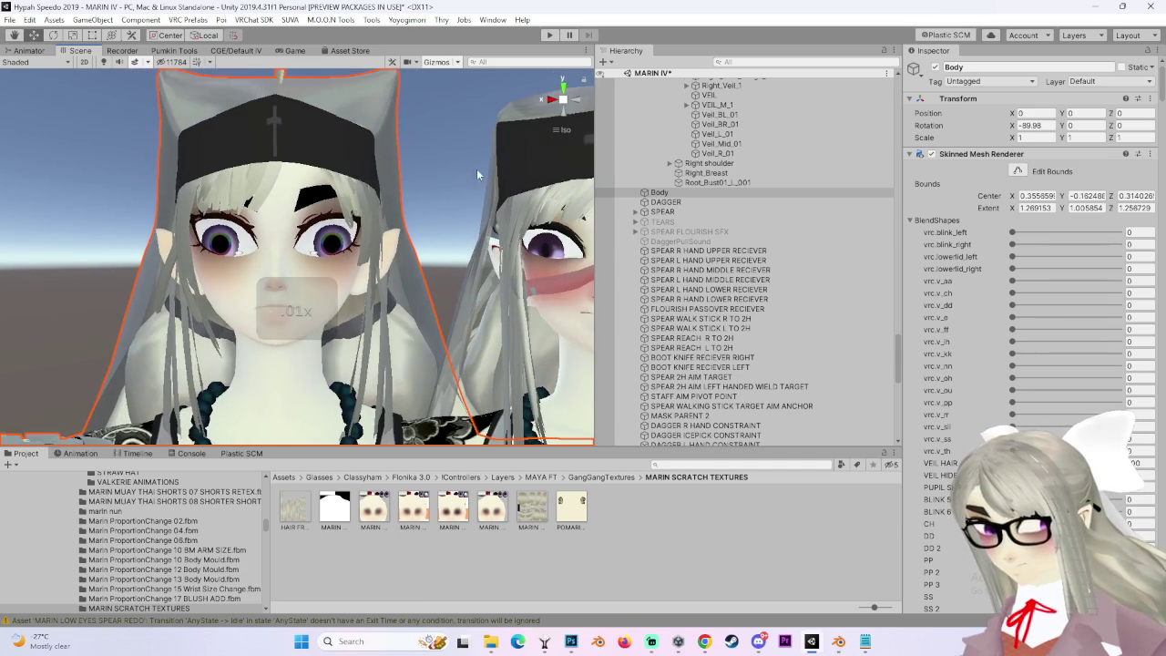
left_click(550, 100)
left_click_drag(551, 101, 339, 312)
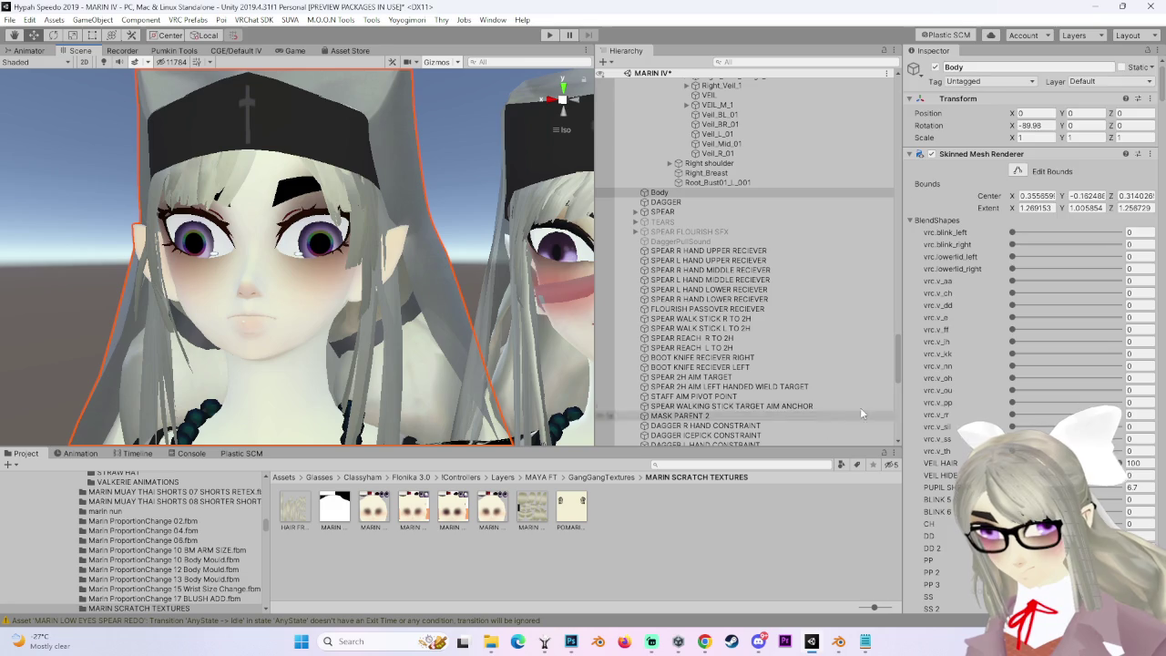
Enable Decal 0 on the face material and assign the face texture as its image.
scroll("down", 3)
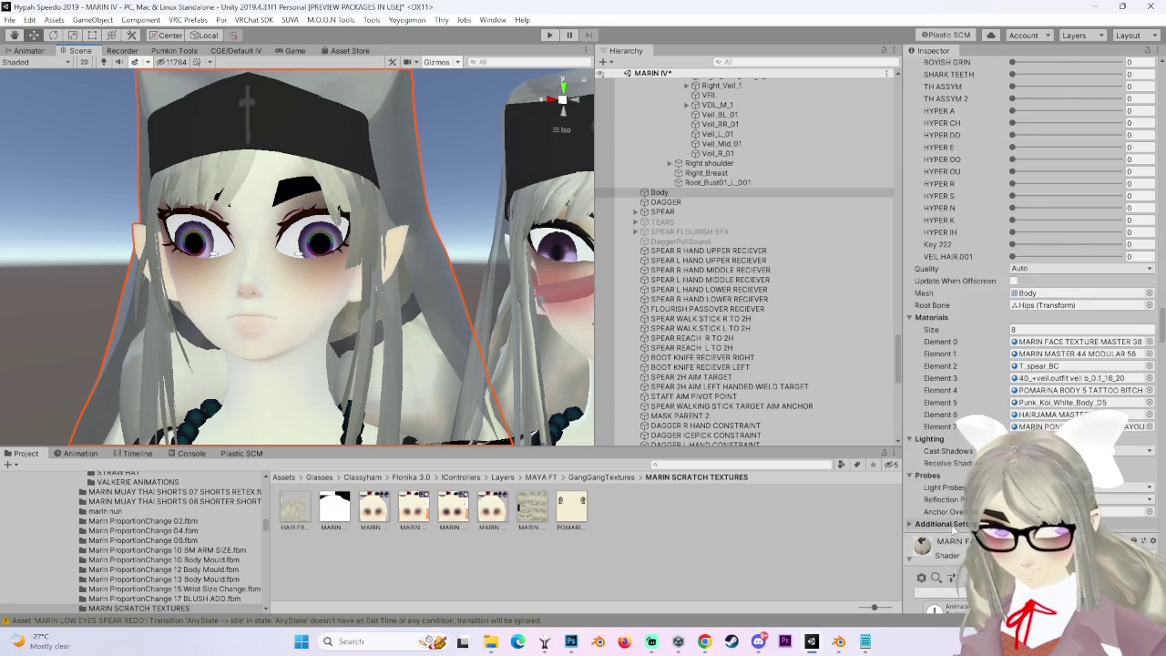
scroll("down", 3)
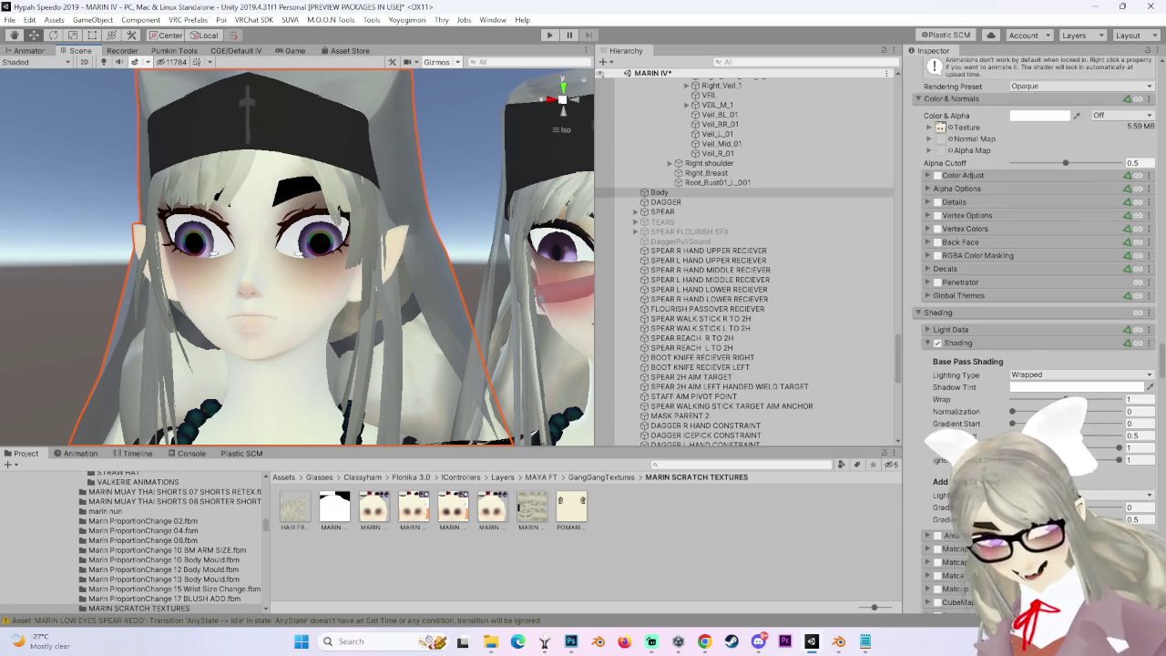
scroll("up", 3)
scroll("down", 3)
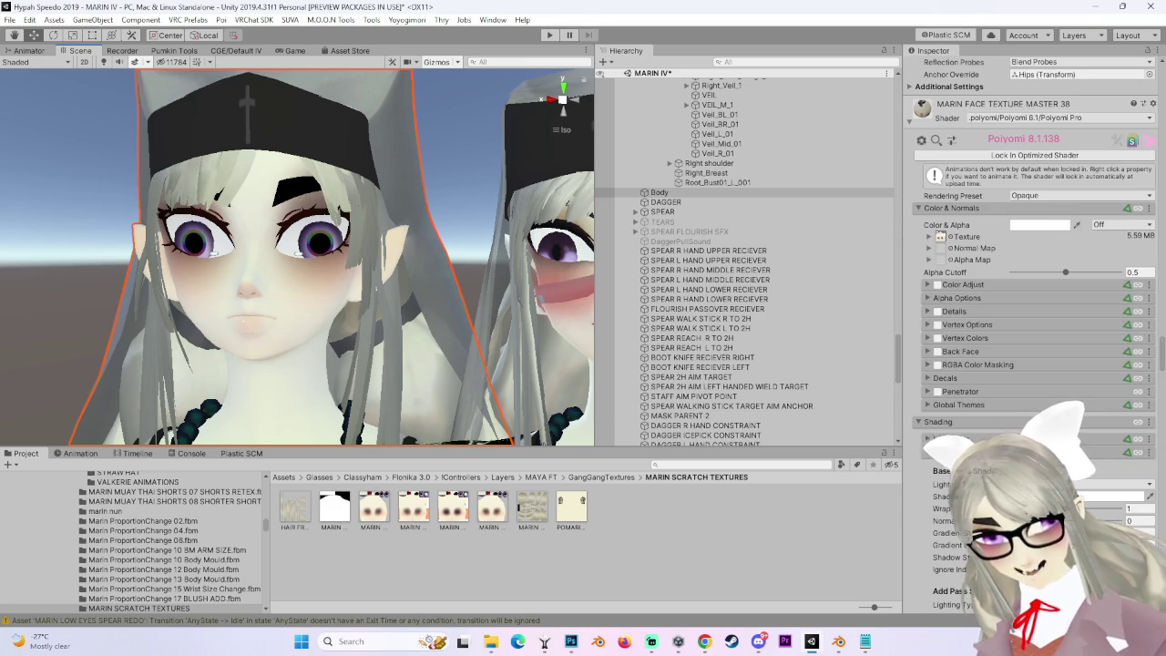
scroll("down", 3)
scroll("up", 3)
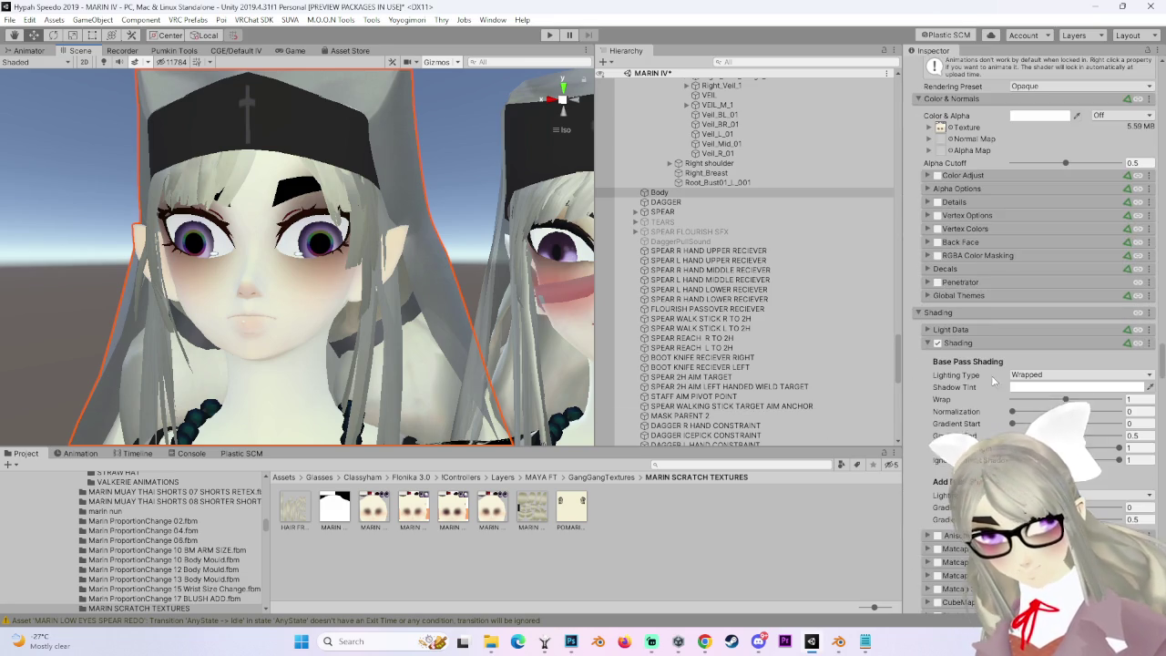
left_click(928, 190)
left_click(929, 188)
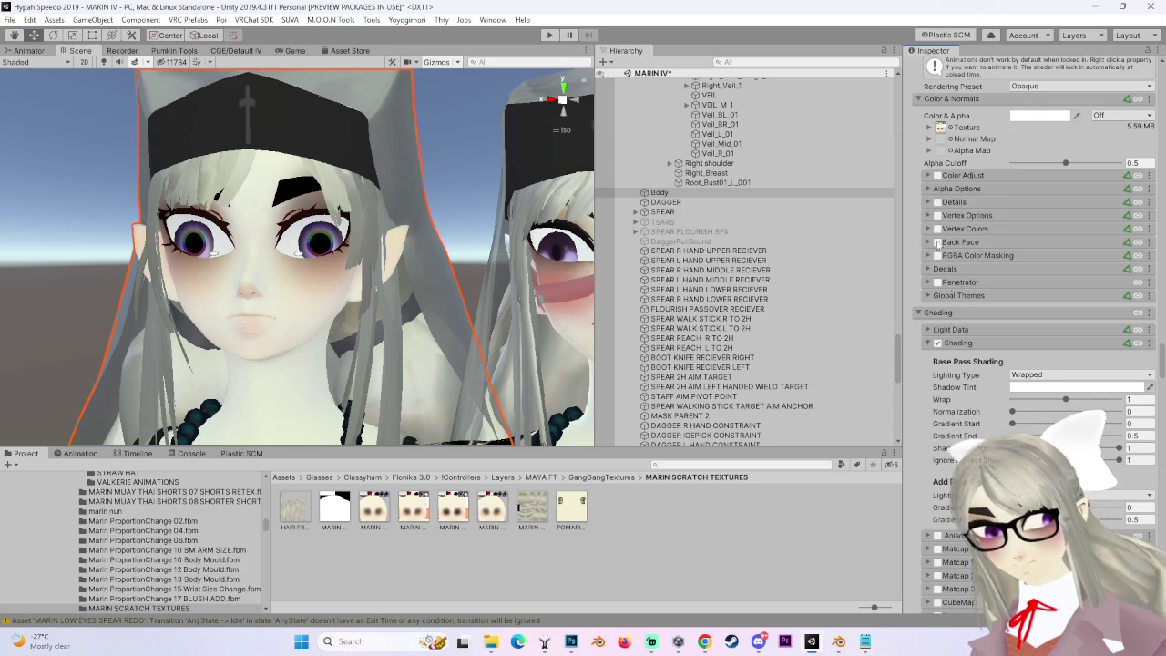
left_click(927, 270)
left_click(948, 312)
left_click(937, 311)
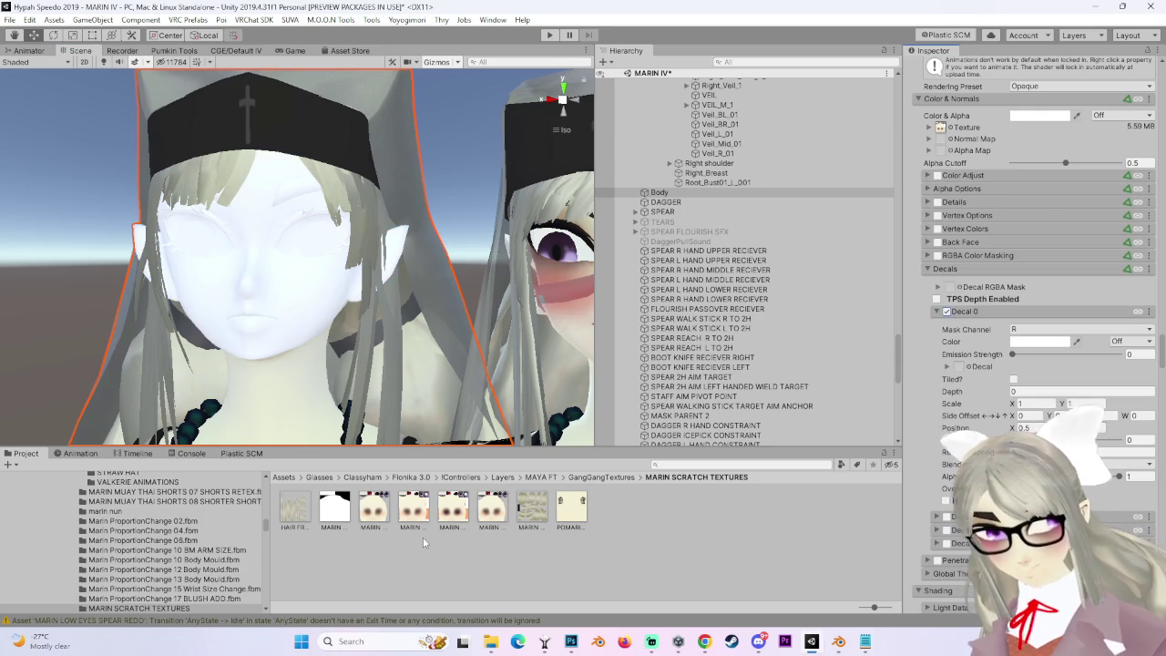
left_click_drag(458, 516, 958, 368)
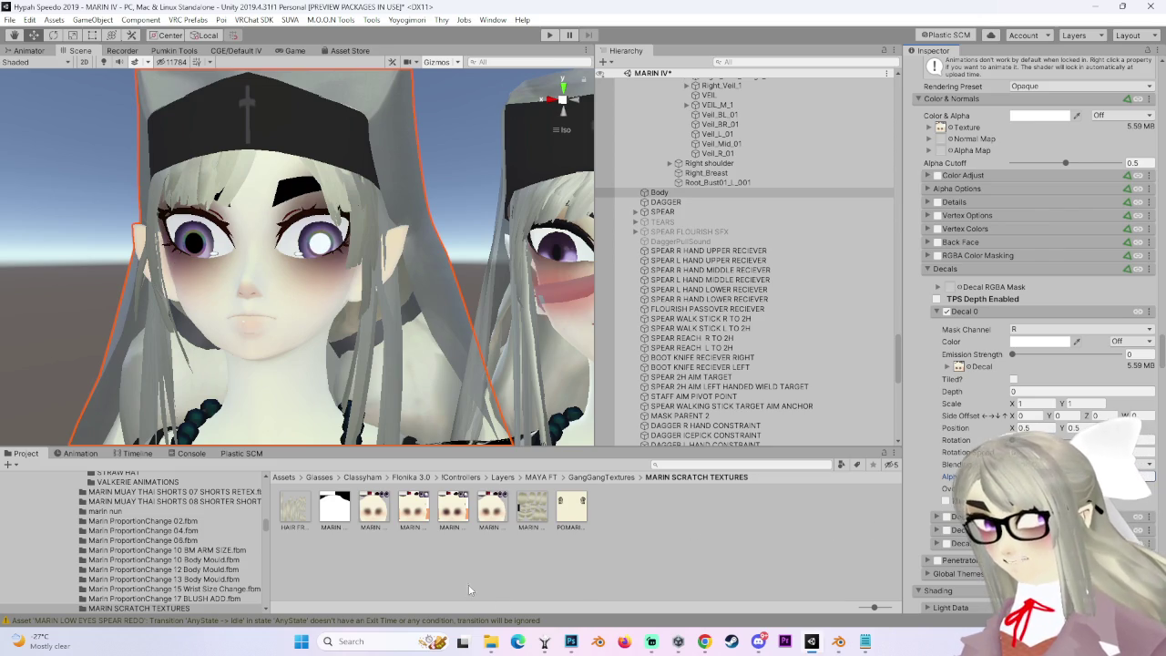
Return to the face texture in Photoshop.
left_click(571, 642)
scroll("down", 3)
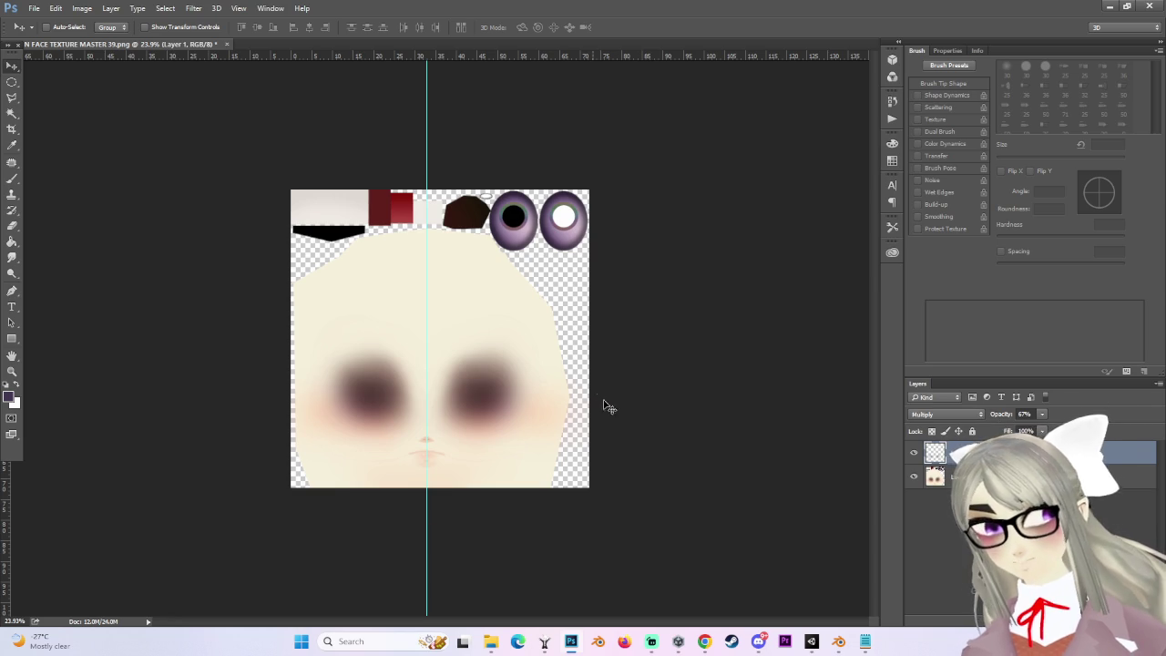
left_click(34, 9)
Fade the eye decal with the Decal Alpha slider and re-frame both avatars to compare.
left_click(781, 489)
scroll("up", 3)
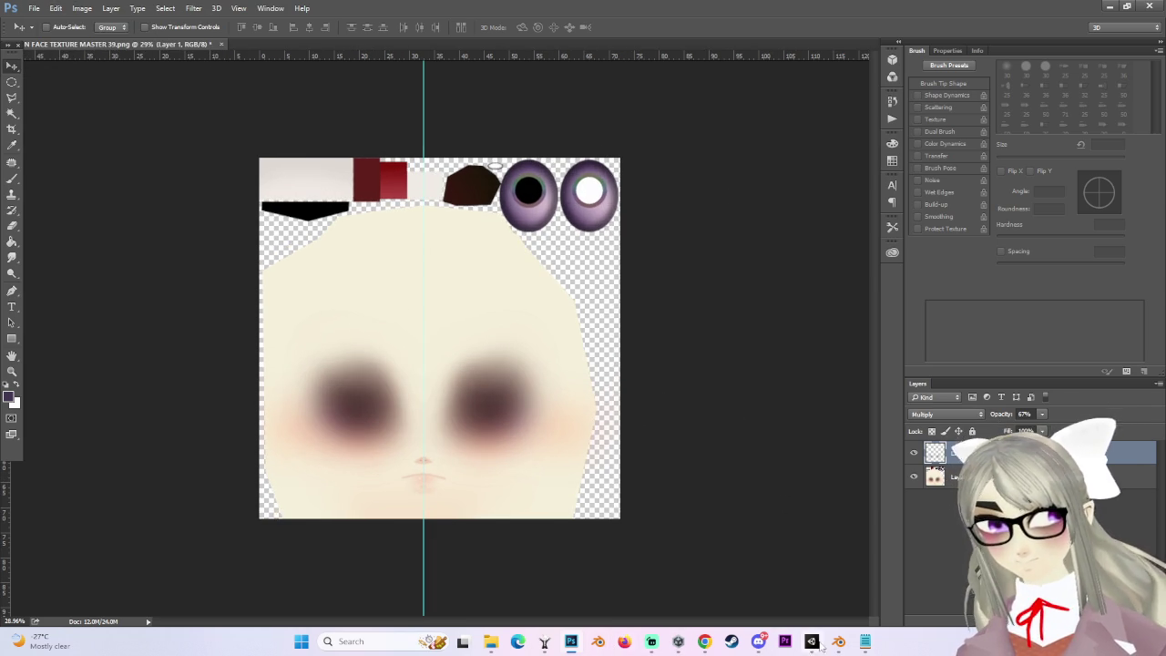
left_click(821, 646)
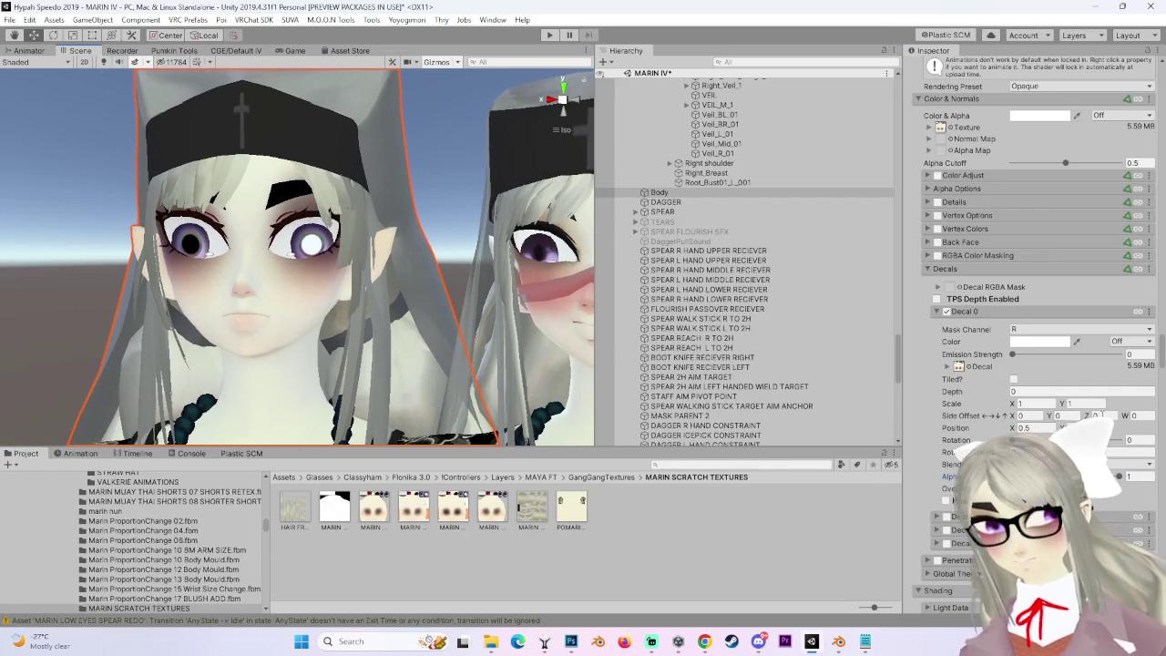
left_click_drag(1121, 478, 935, 477)
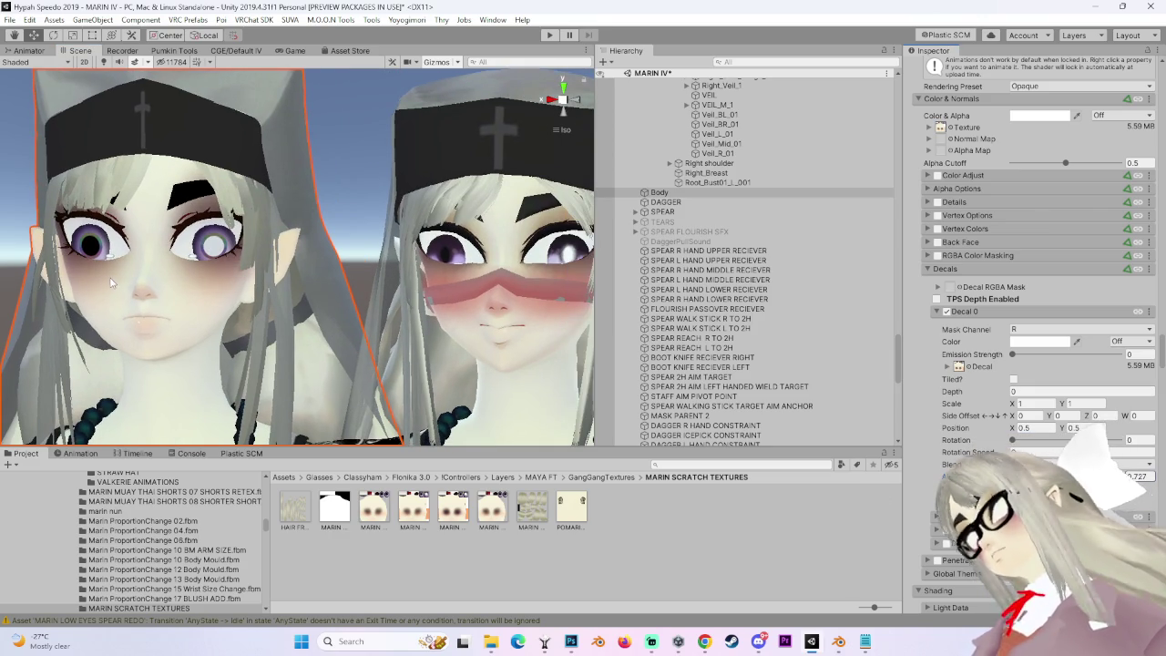
left_click_drag(552, 368, 469, 365)
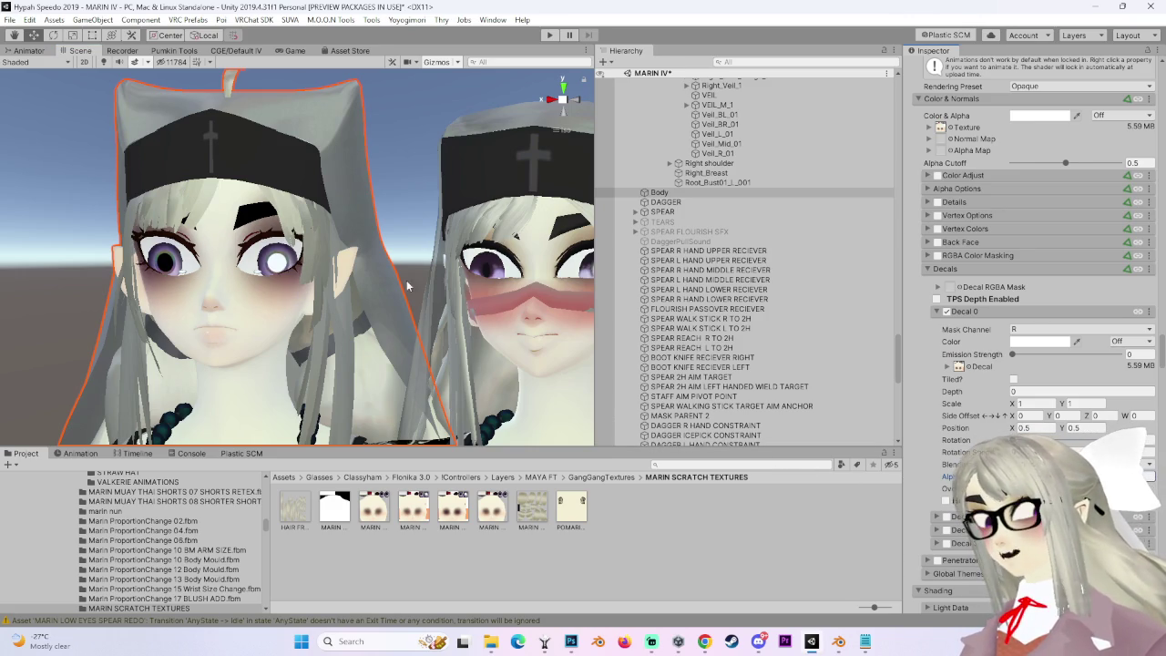
scroll("up", 3)
scroll("down", 3)
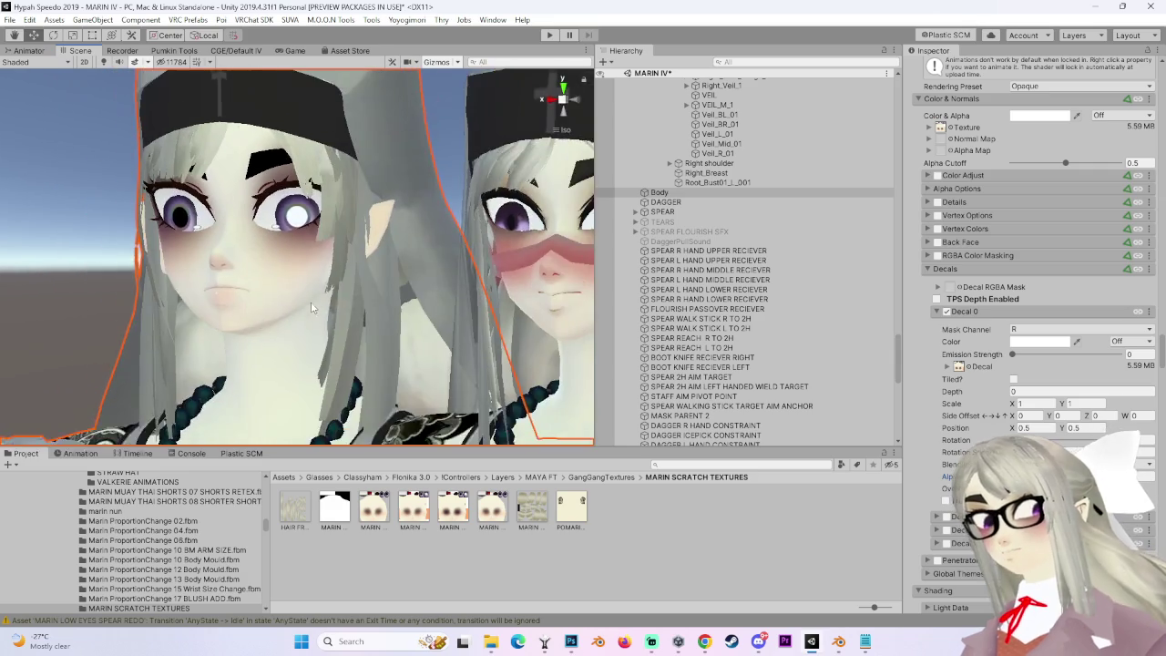
scroll("up", 3)
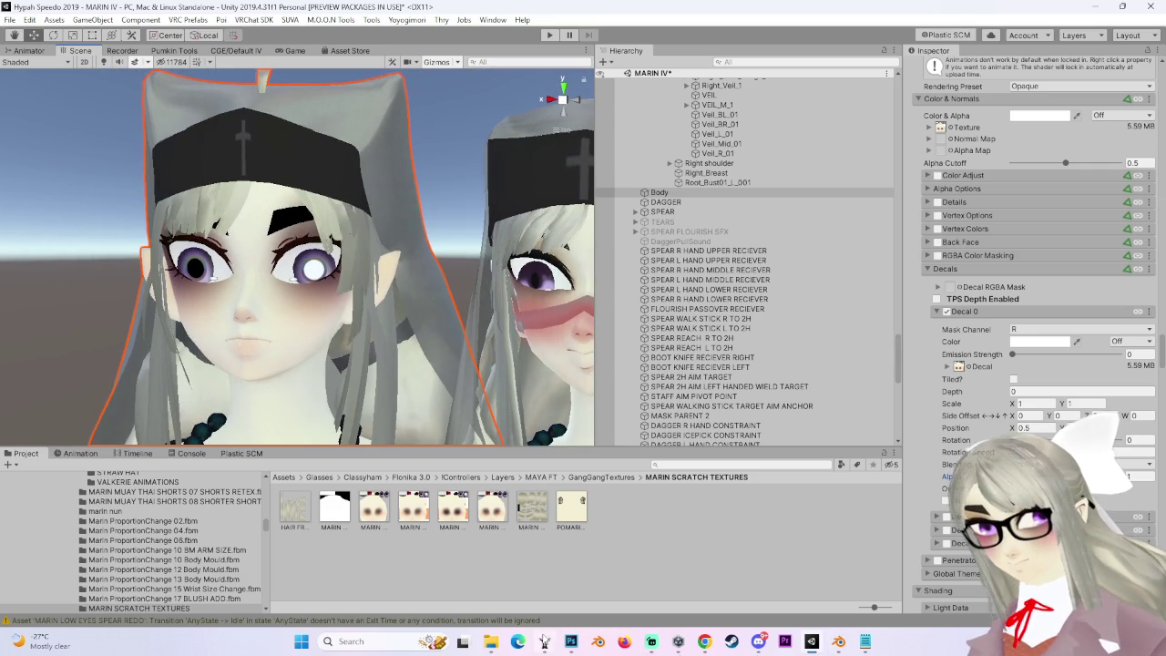
left_click(572, 641)
left_click(81, 8)
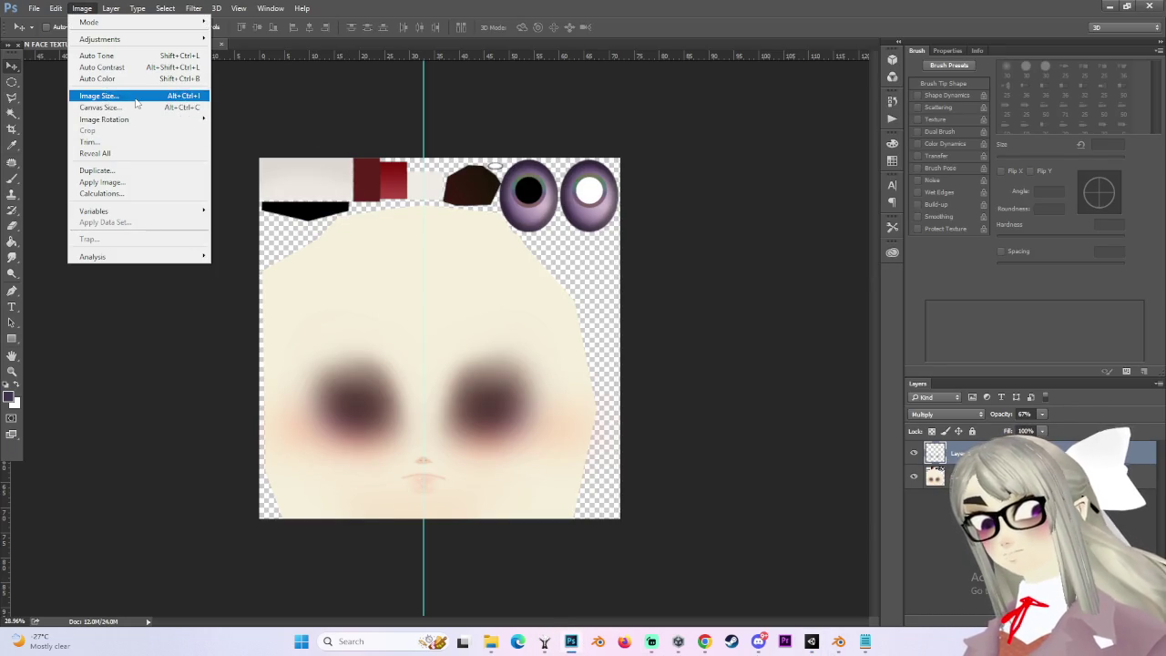
Duplicate the texture as a copy, then undo back past the old white pupil fill.
left_click(137, 172)
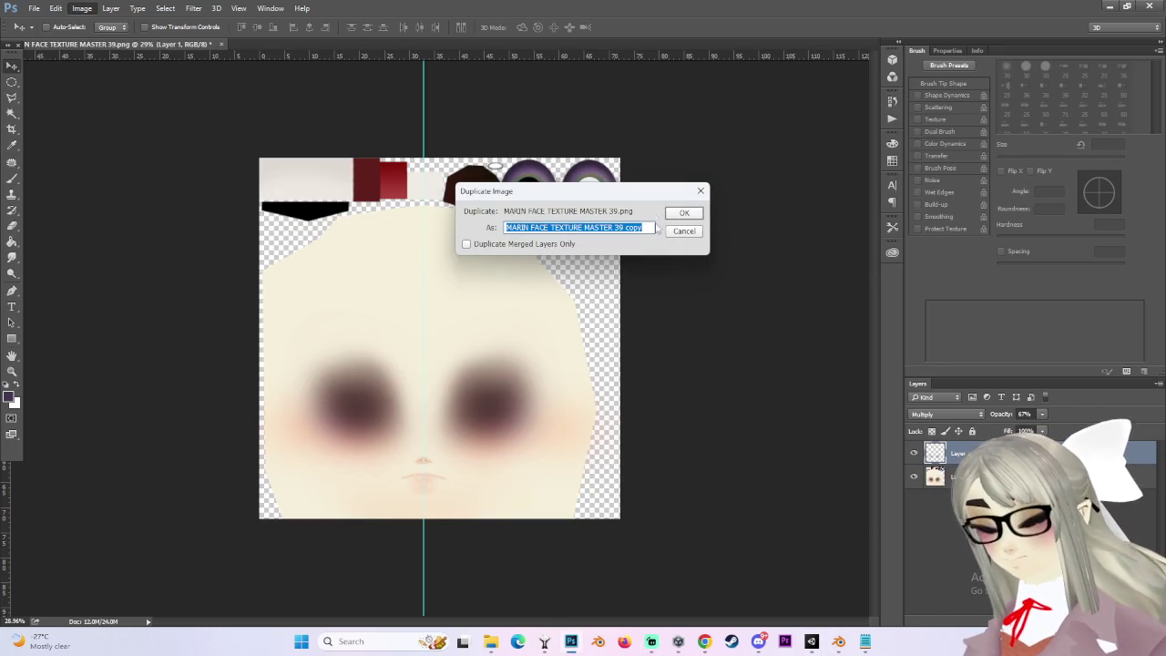
key("Return")
left_click(155, 43)
key("ctrl+j")
key("ctrl+alt+z")
key("ctrl+alt+z")
key("ctrl+alt+z")
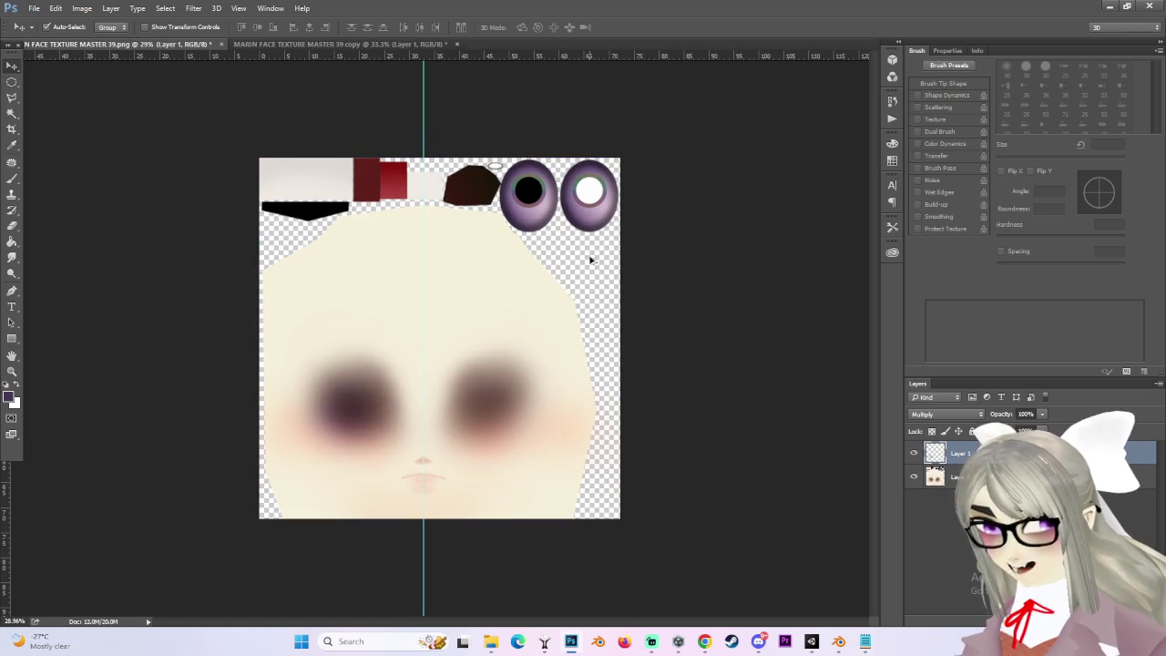
key("ctrl+alt+z")
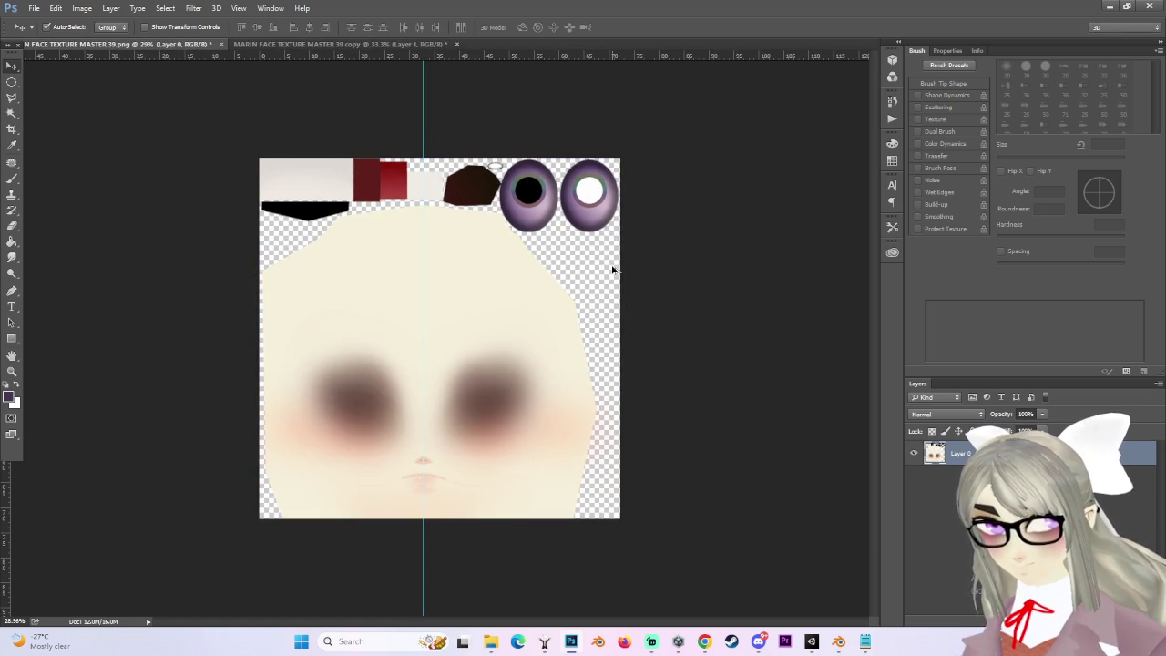
key("ctrl+alt+z")
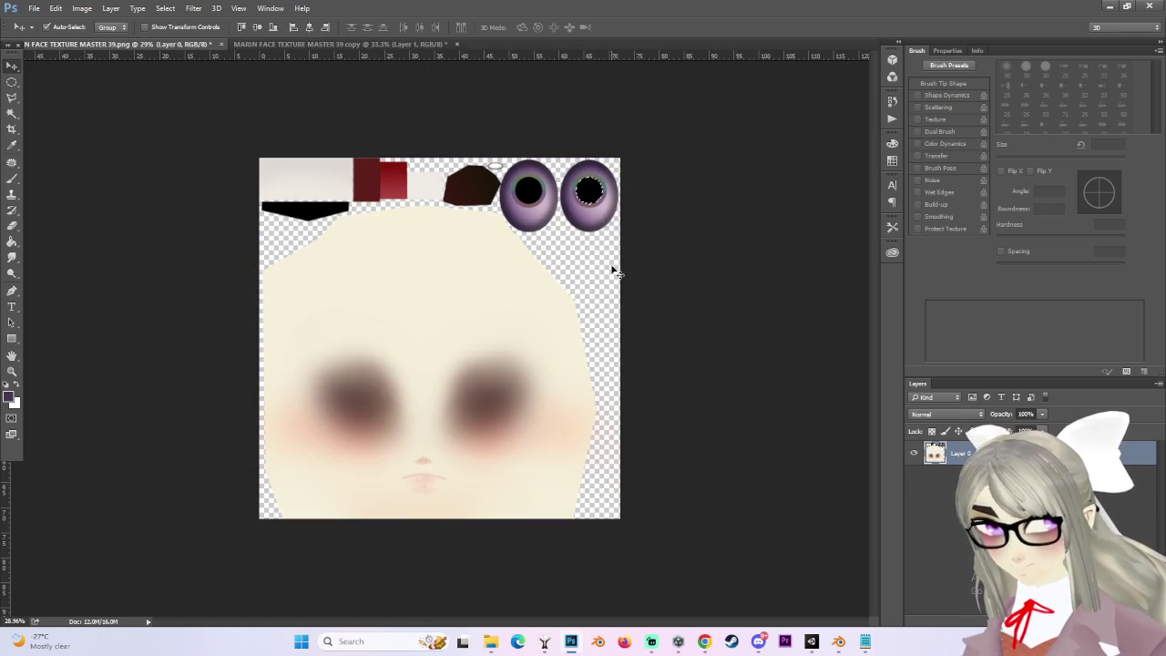
scroll("up", 3)
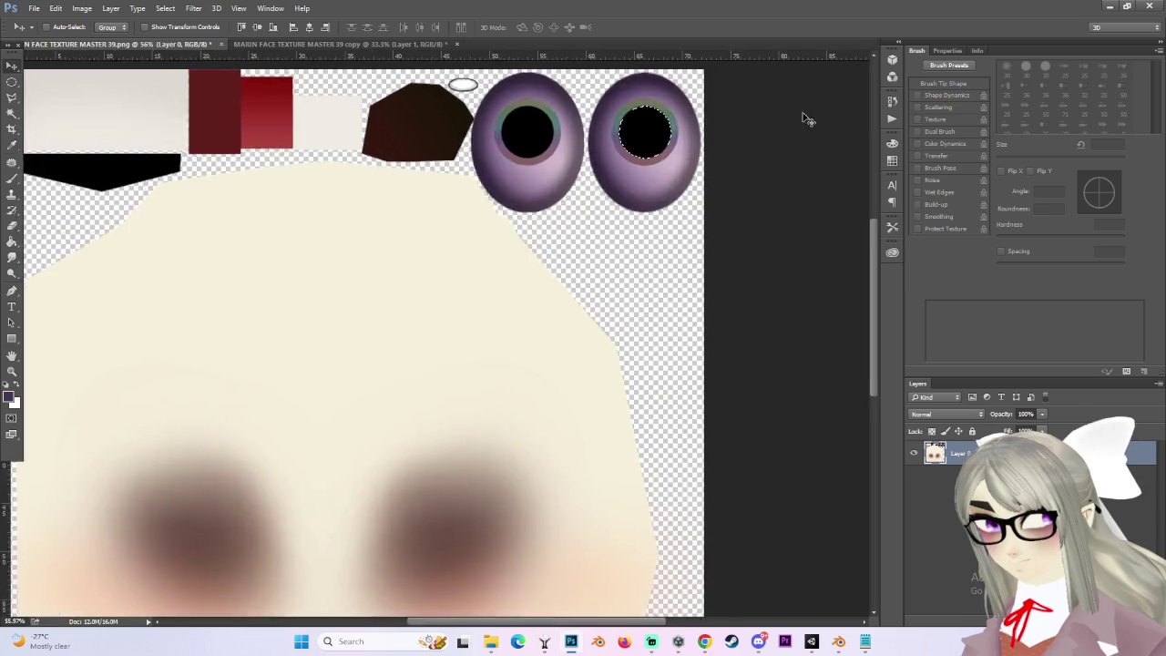
scroll("up", 3)
On a new layer, fill an elliptical selection of the right pupil with pure white.
left_click(12, 82)
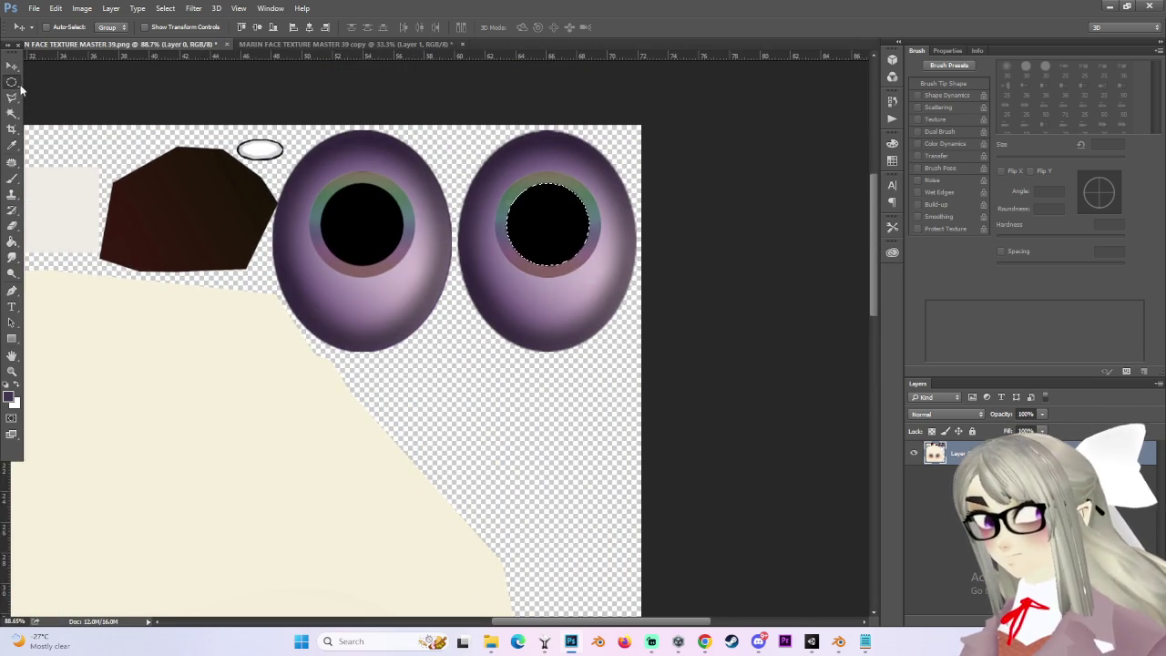
scroll("up", 3)
key("ctrl+shift+alt+n")
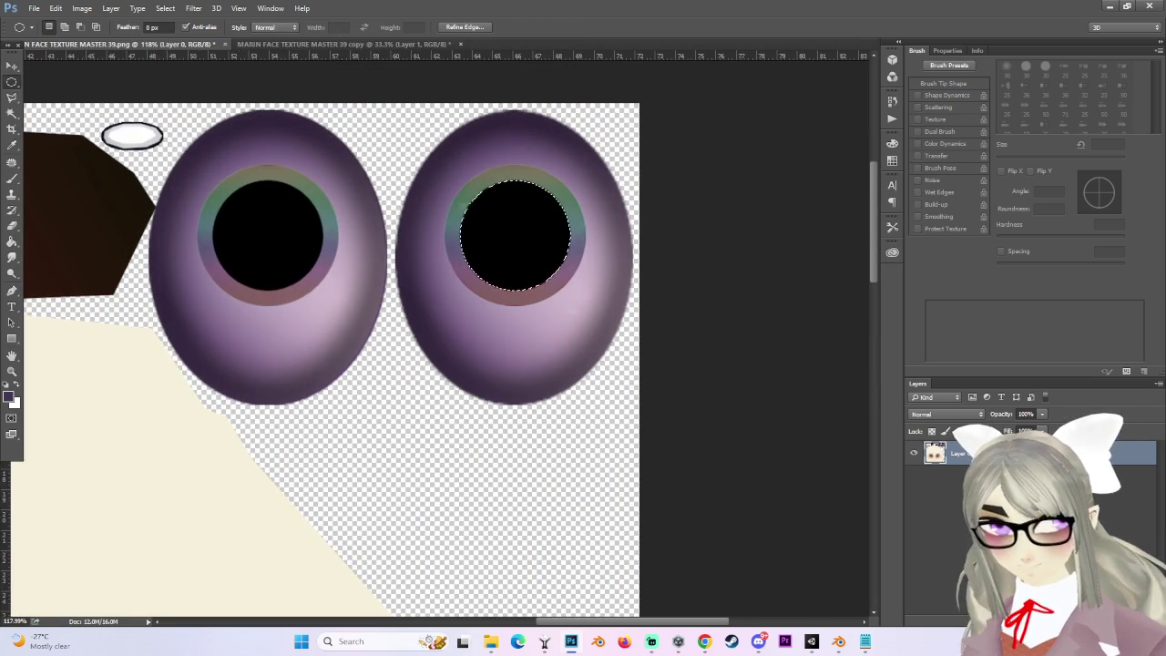
left_click(18, 388)
left_click(11, 394)
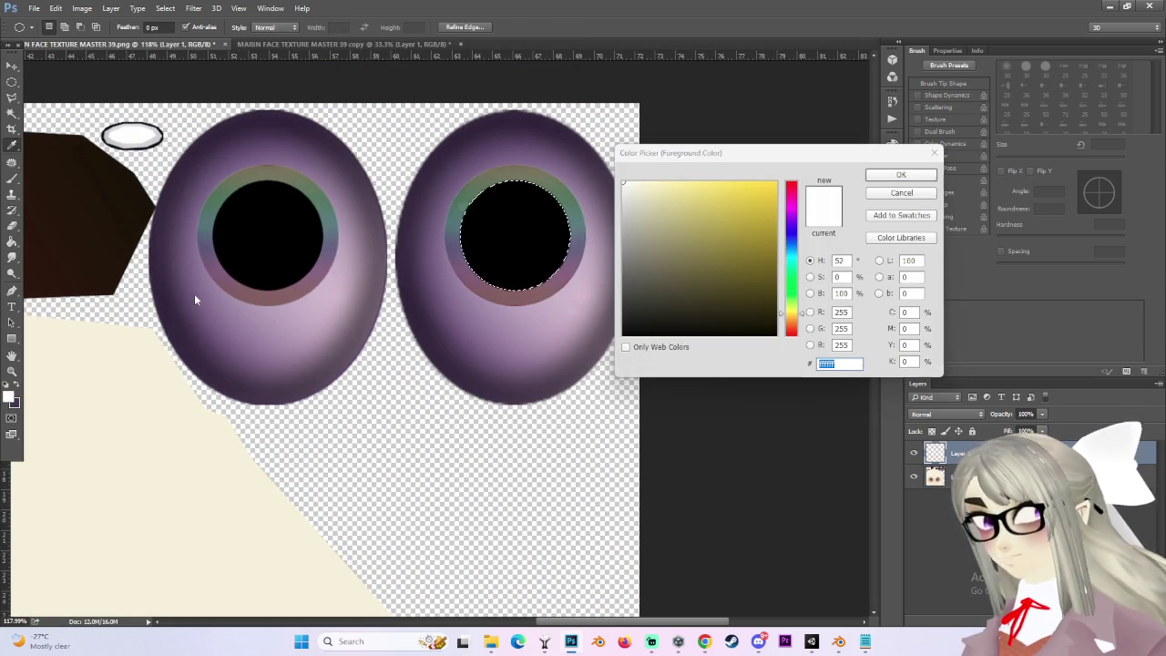
left_click_drag(677, 252, 307, 67)
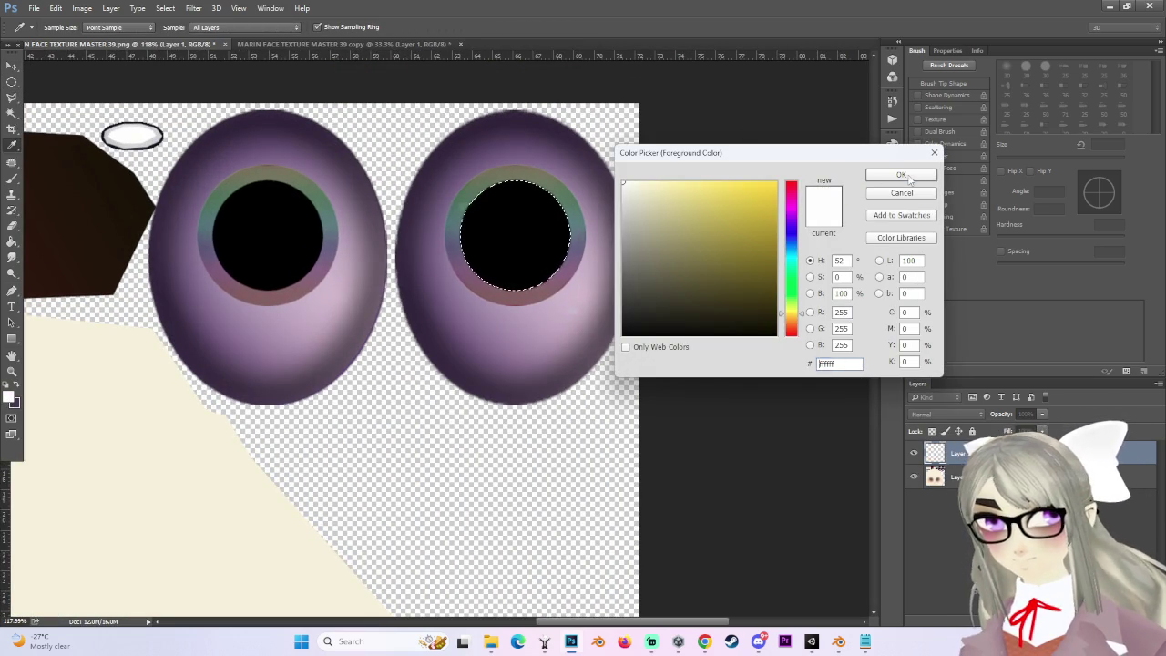
left_click(901, 174)
key("g")
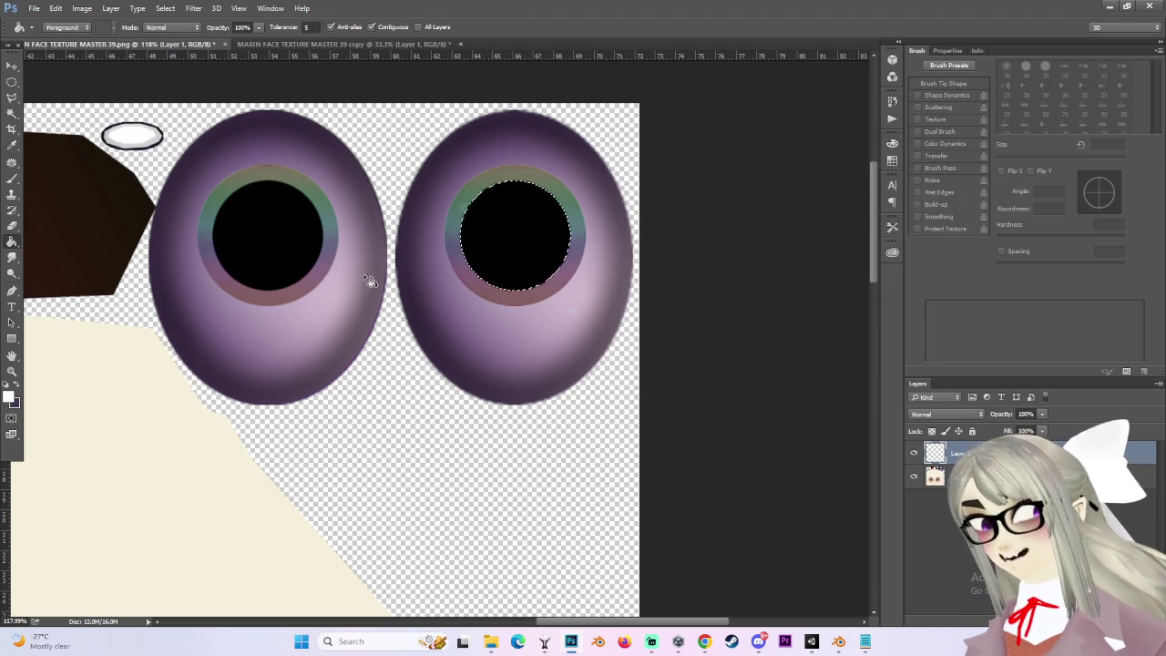
left_click(547, 260)
scroll("up", 3)
Transform the white fill into a narrow, shorter vertical oval inside the pupil, then deselect.
key("ctrl+t")
left_click_drag(579, 200, 517, 213)
left_click_drag(507, 127, 507, 162)
left_click_drag(532, 205, 491, 193)
key("g")
key("Return")
scroll("up", 3)
left_click(11, 66)
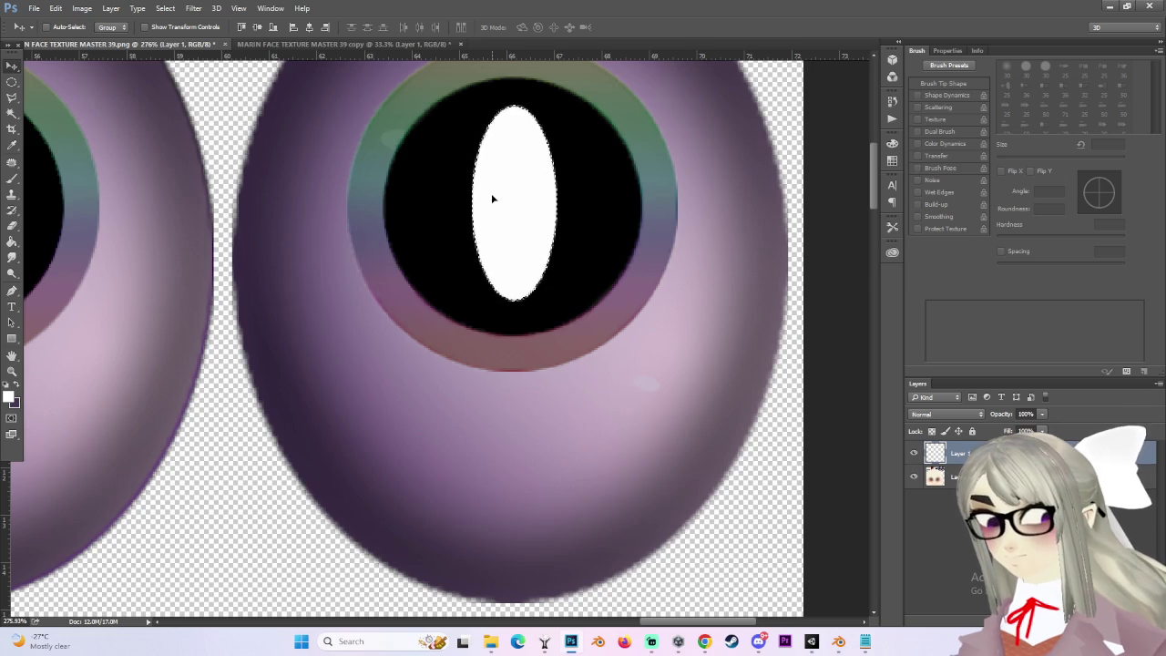
key("ctrl+d")
scroll("down", 3)
left_click(11, 84)
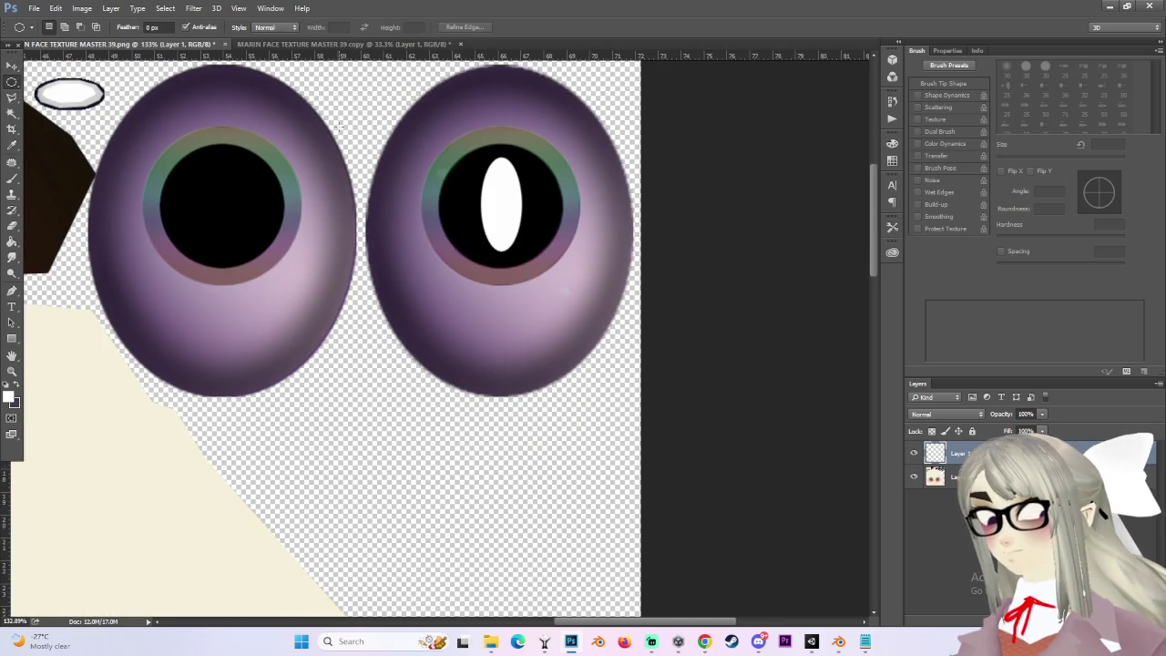
left_click(193, 8)
Apply a Gaussian Blur of radius 16.8 pixels to the white slit highlight, then zoom out.
mouse_move(246, 144)
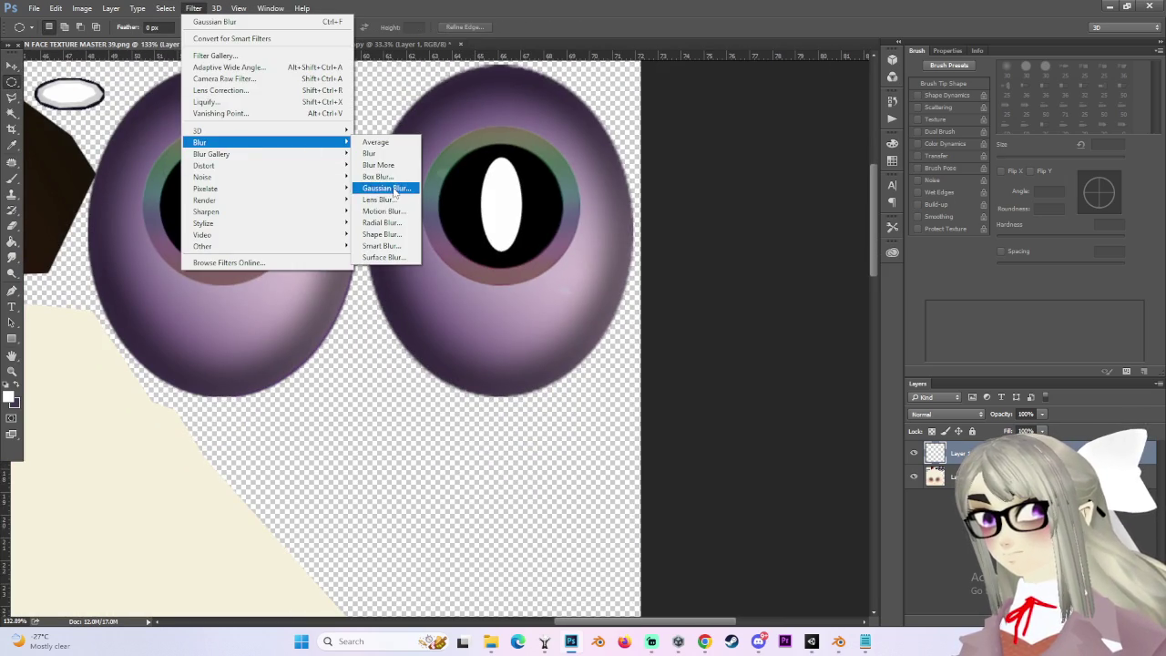
left_click(394, 191)
left_click_drag(578, 453, 562, 458)
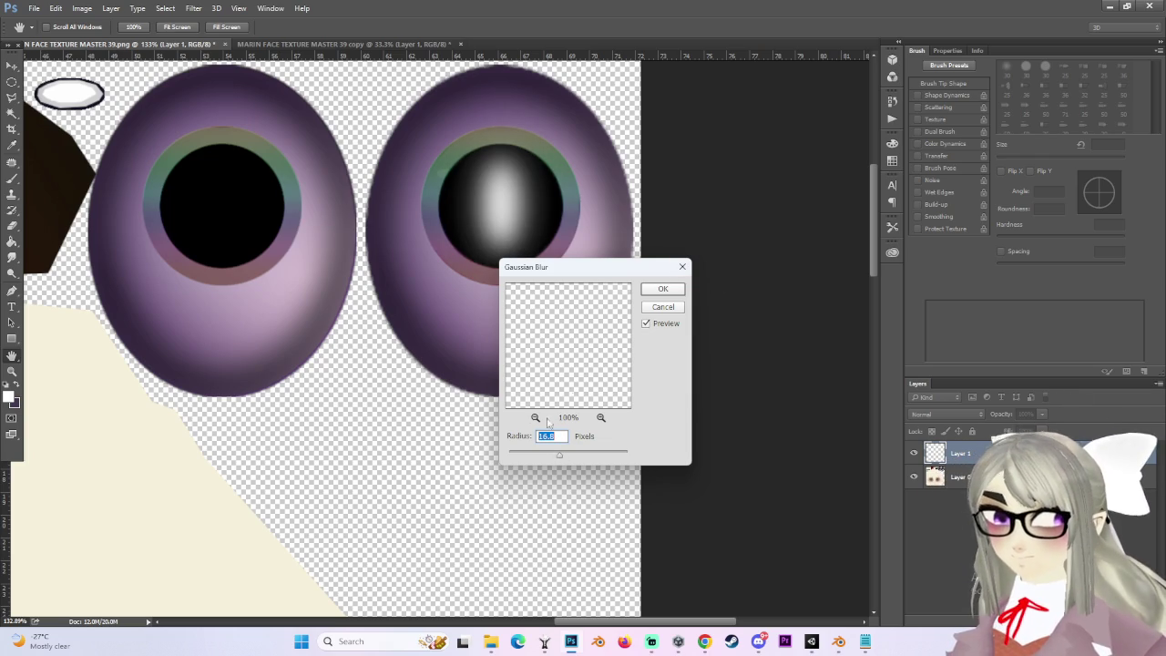
left_click(662, 289)
key("m")
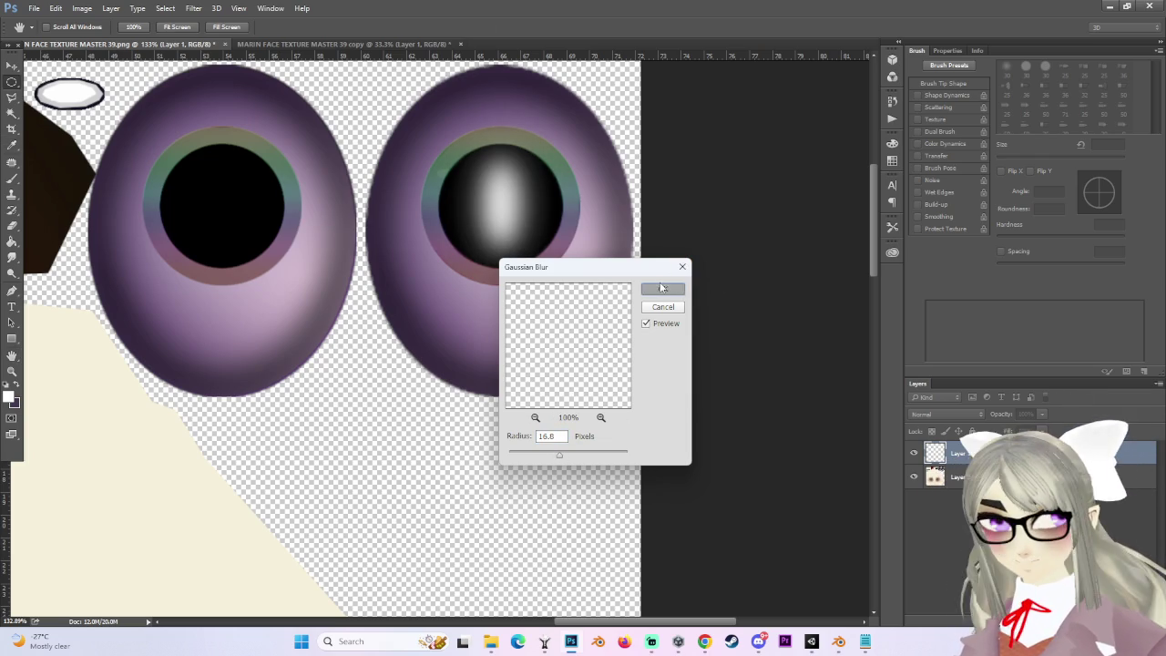
scroll("down", 3)
scroll("down", 3)
scroll("down", 3)
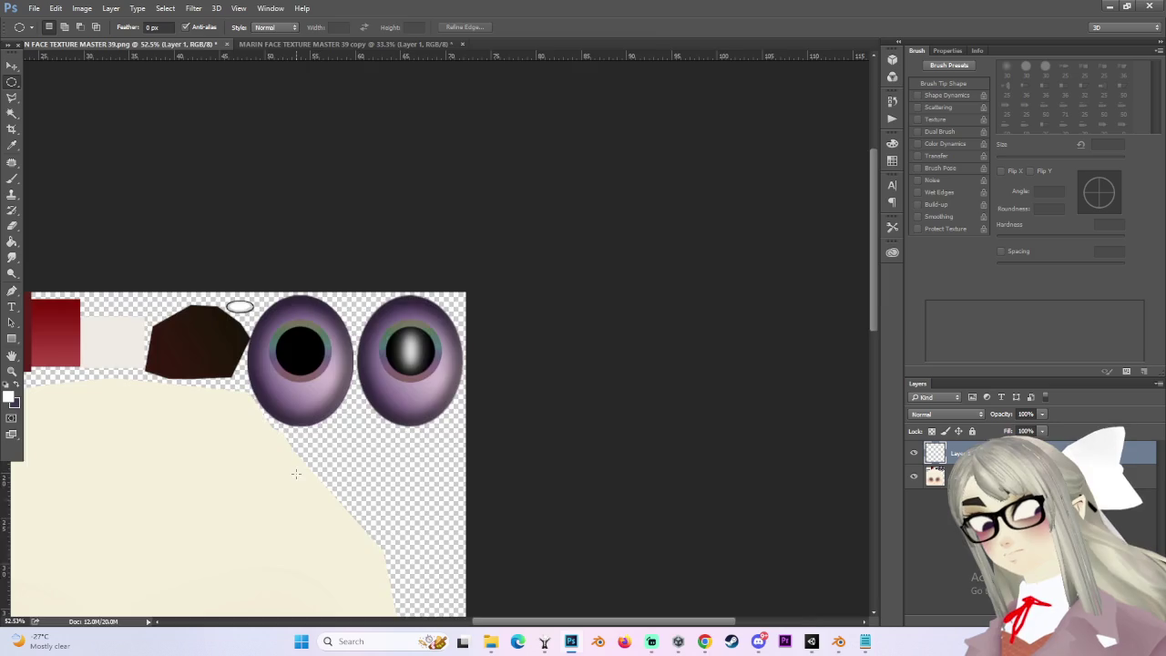
Hide and reshow the eye-shadow layer on the duplicate document to compare it with the original.
left_click(413, 43)
key("v")
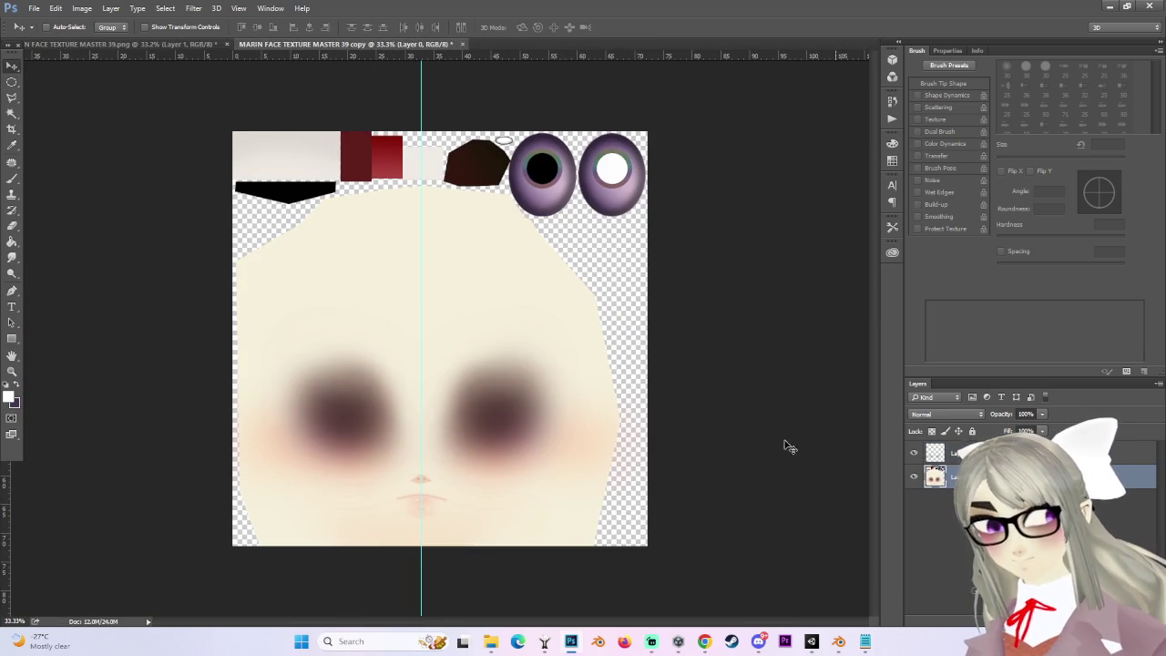
left_click(912, 453)
left_click(913, 454)
left_click(182, 47)
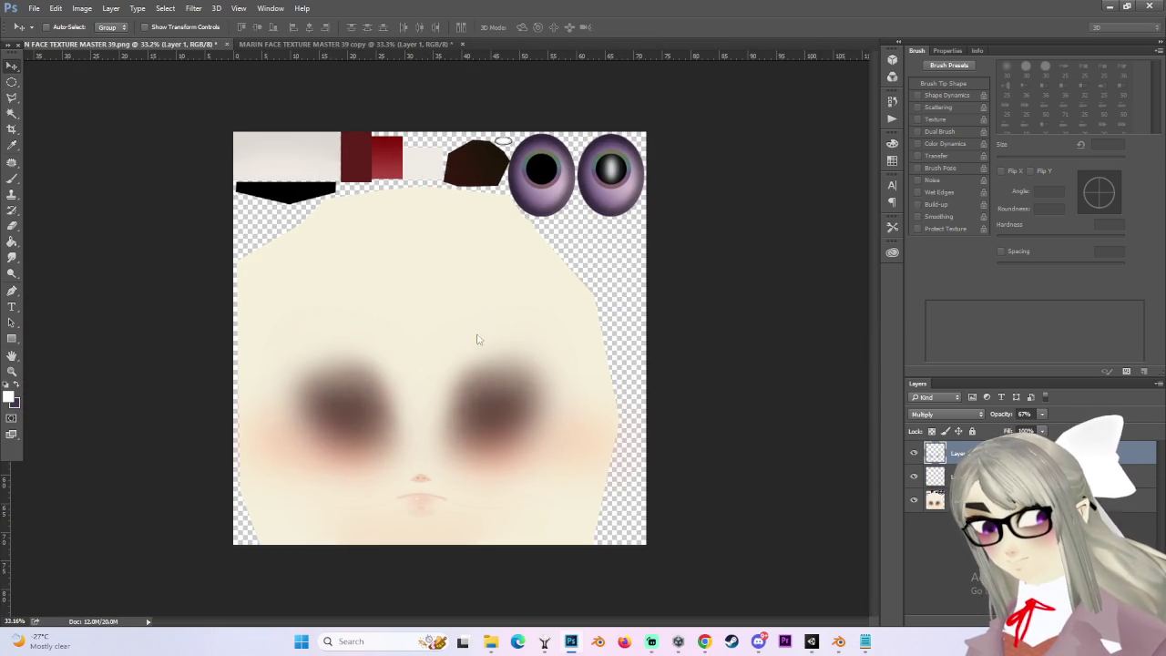
Save the texture as PNG 'MARIN FACE TEXTURE MASTER 39 4', accepting the default PNG options.
left_click(34, 9)
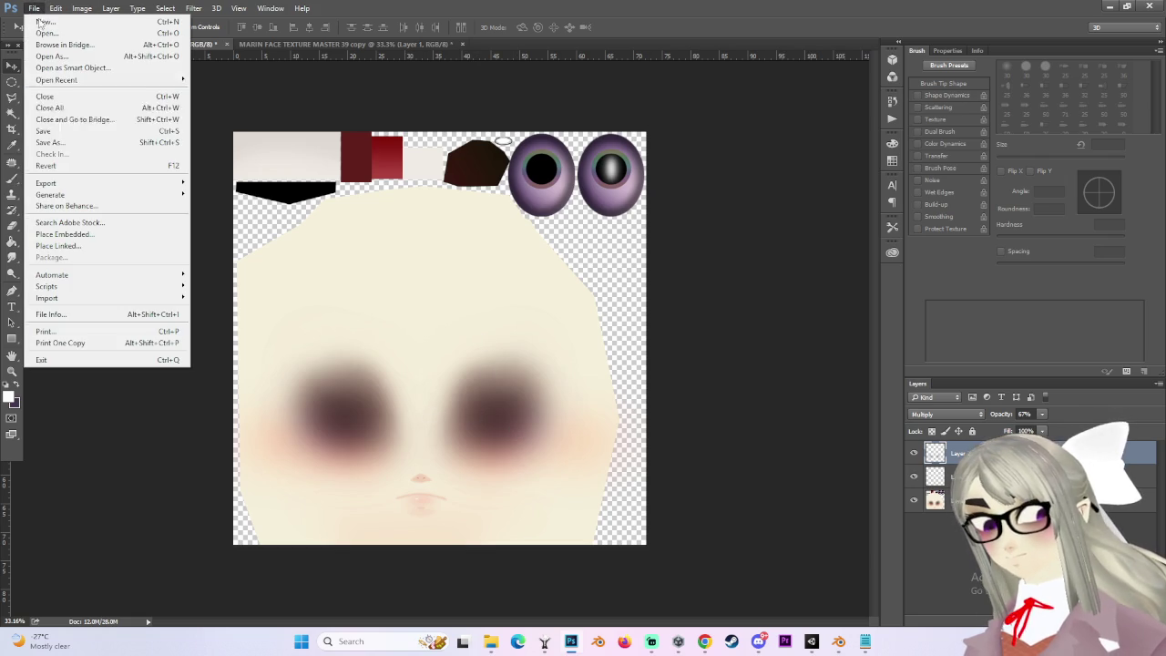
left_click(54, 146)
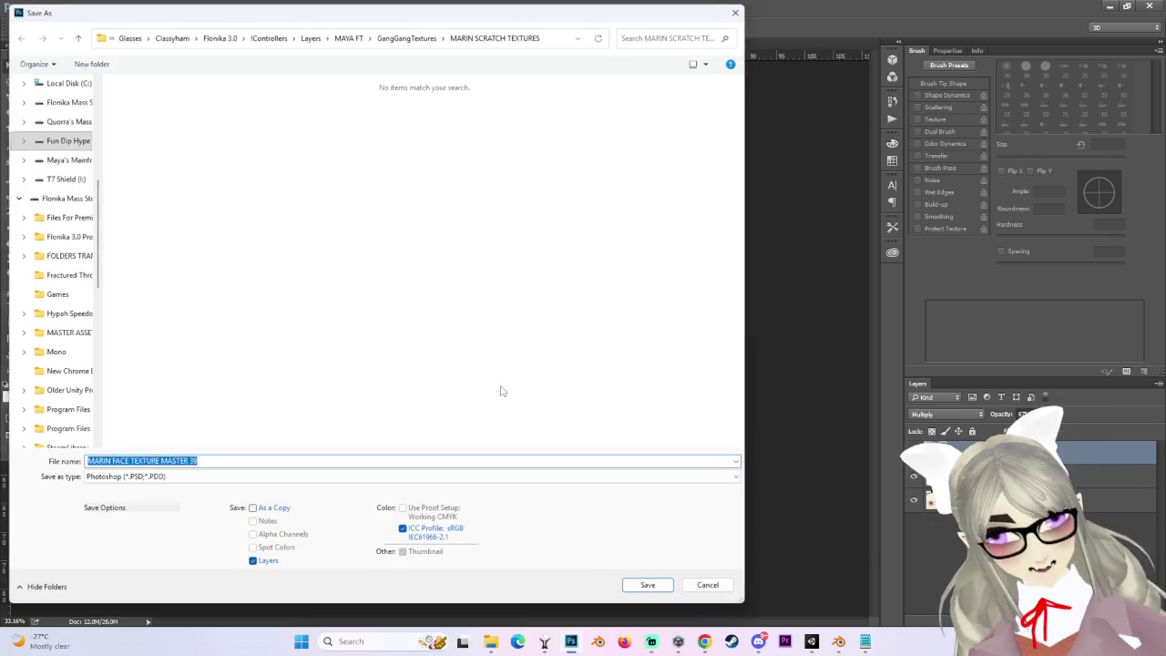
left_click(180, 477)
left_click(142, 430)
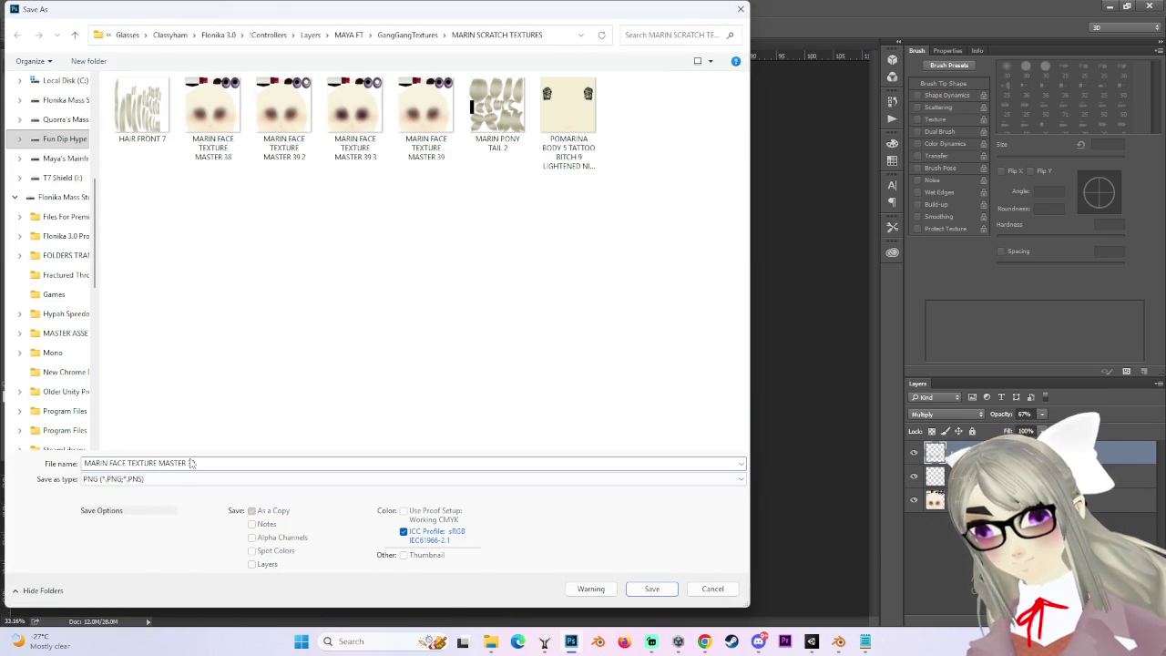
left_click(329, 129)
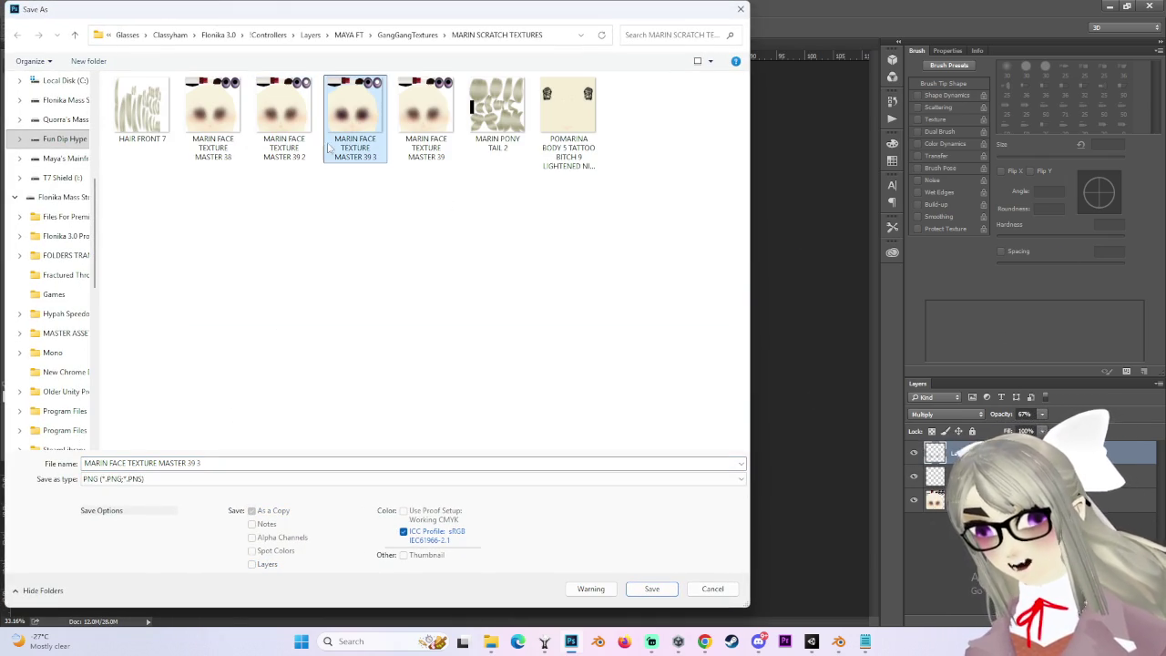
left_click(211, 463)
key("BackSpace")
type("4")
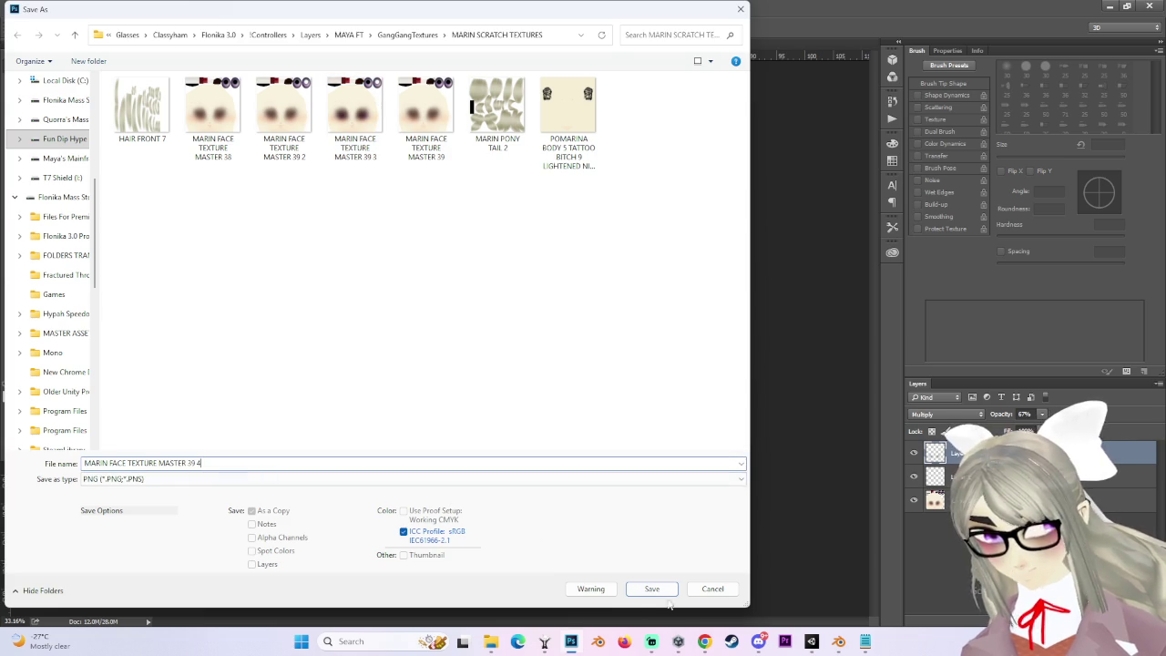
left_click(644, 598)
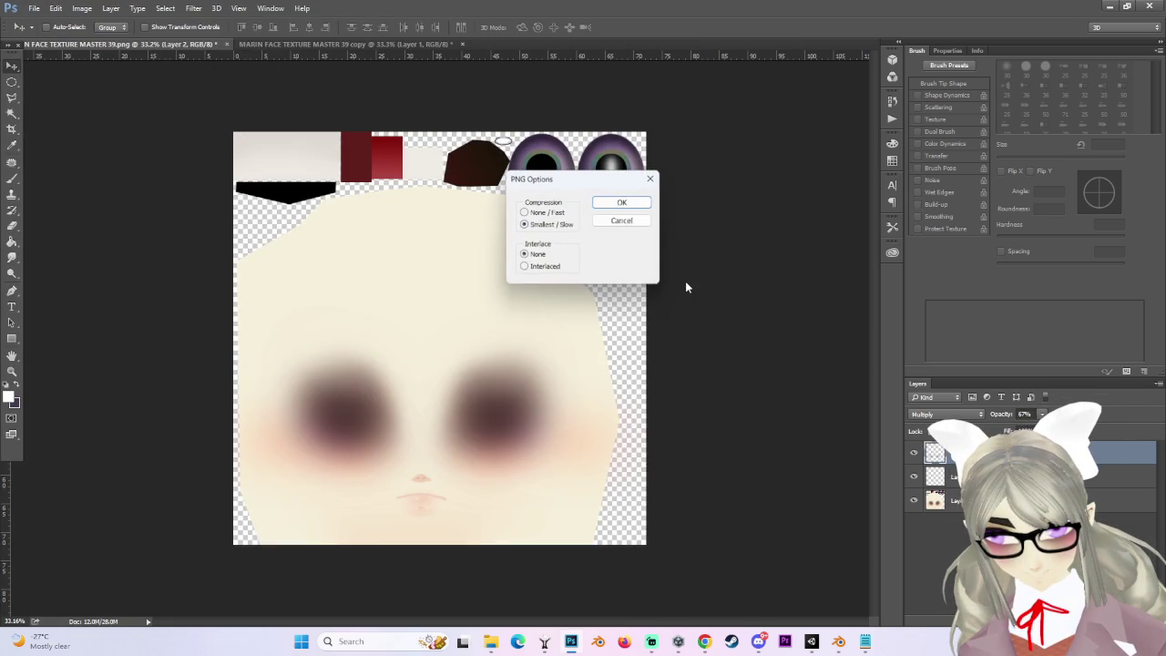
left_click(631, 201)
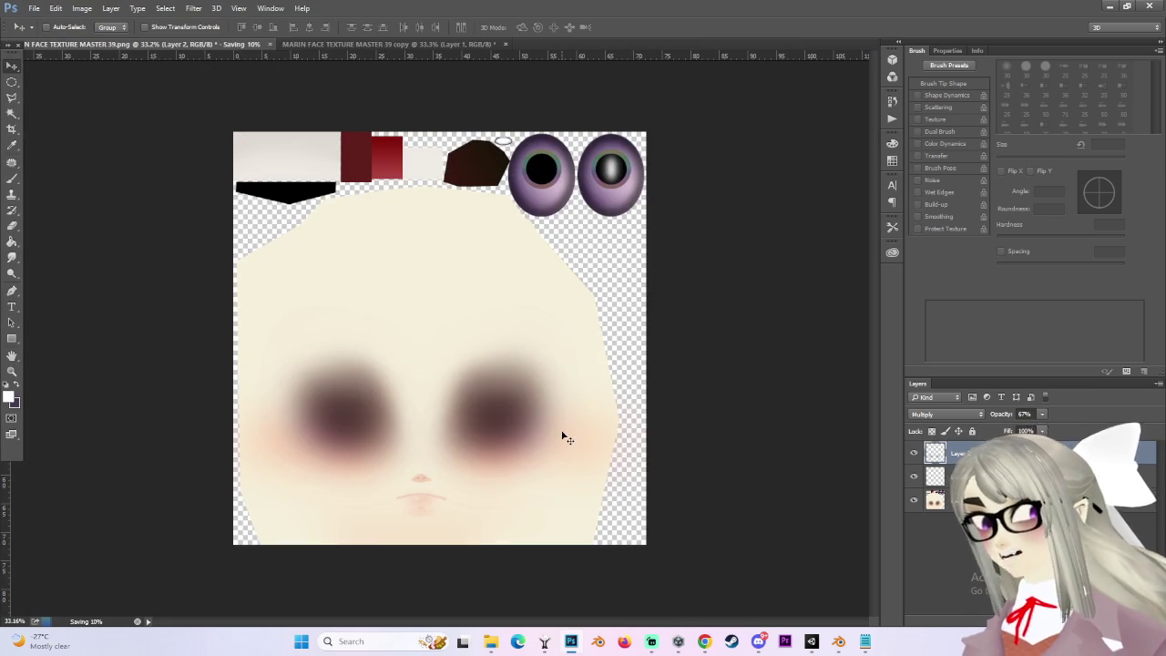
left_click(812, 642)
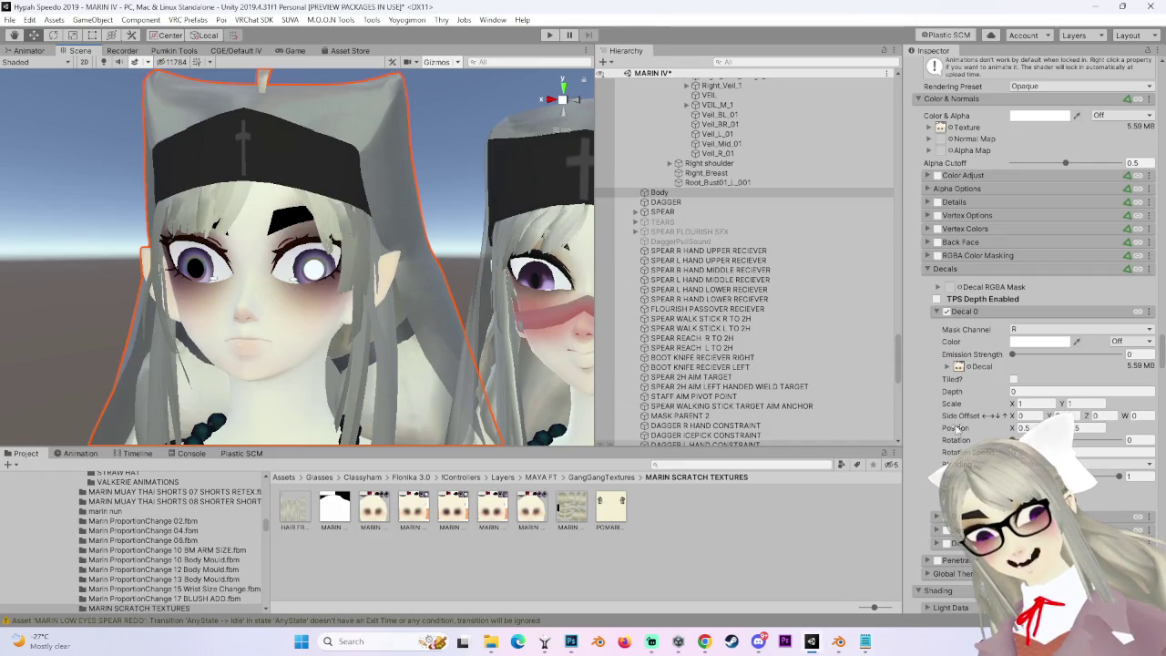
Untick Decal 0 and drag the face texture onto the material's Texture slot to inspect the eyes.
left_click(945, 312)
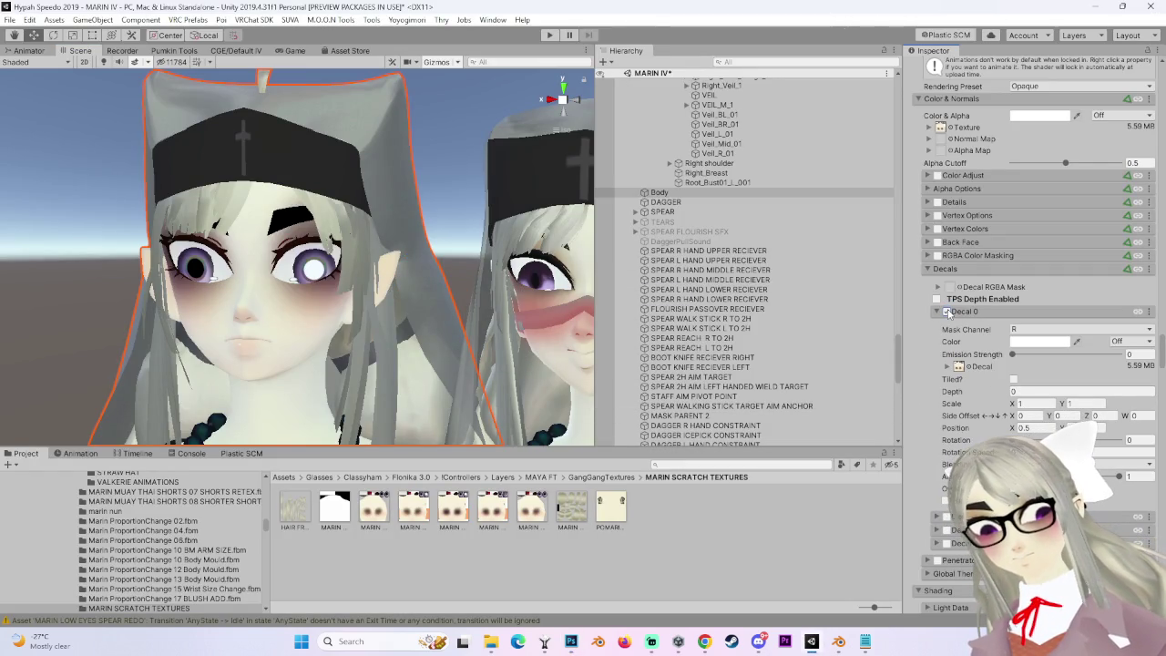
left_click(945, 312)
left_click_drag(533, 508, 942, 234)
left_click_drag(692, 541, 952, 137)
scroll("up", 3)
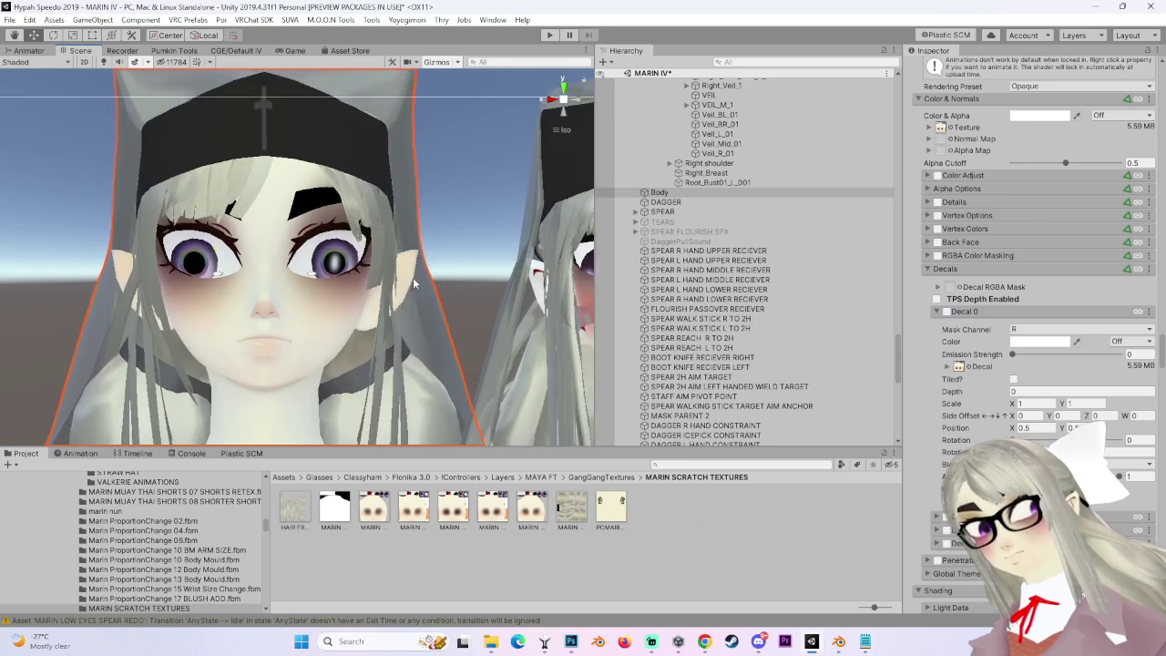
scroll("down", 3)
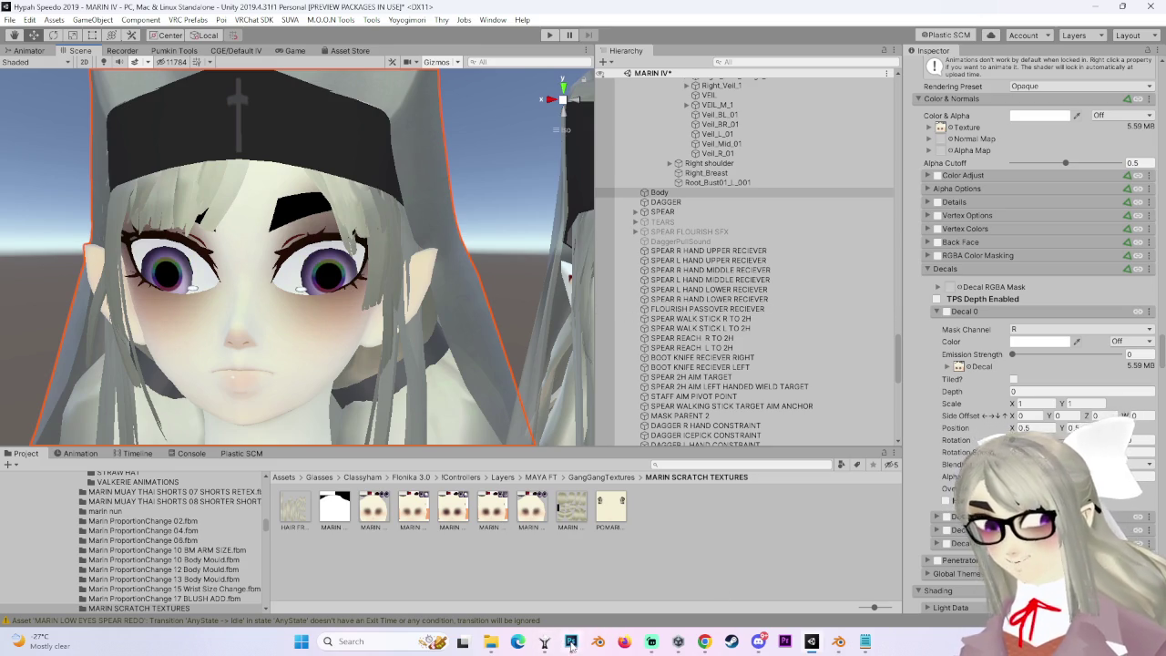
left_click(571, 641)
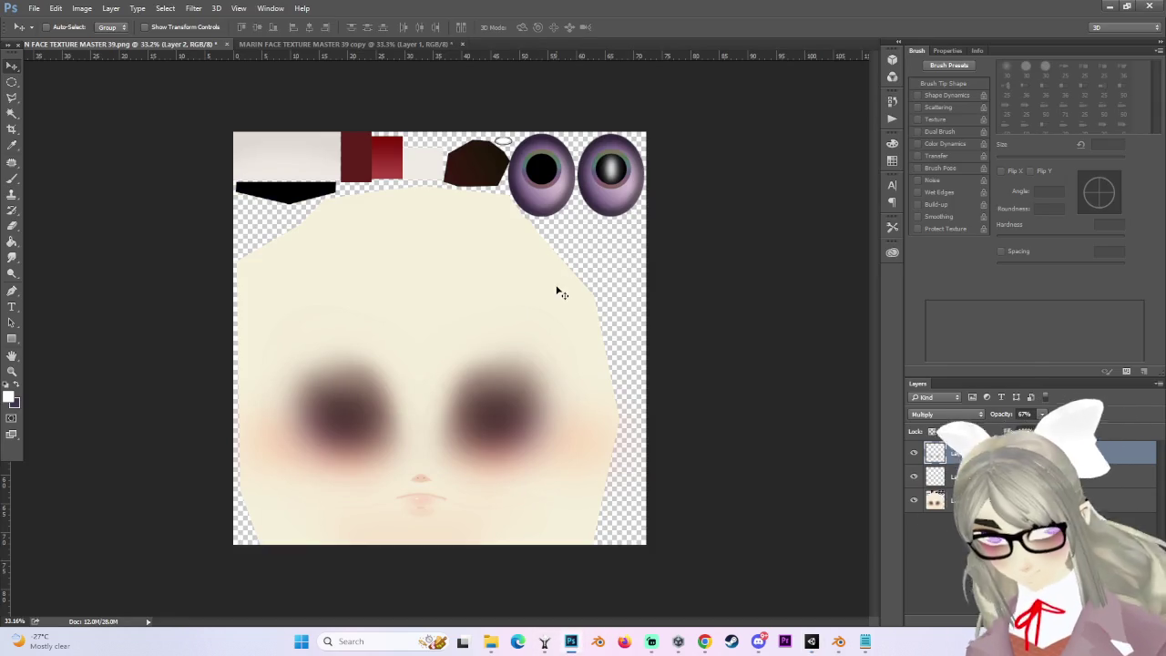
Hide the pupil-highlight layer and toggle Layer 2 off and on to compare the pupils.
left_click(914, 454)
left_click(914, 476)
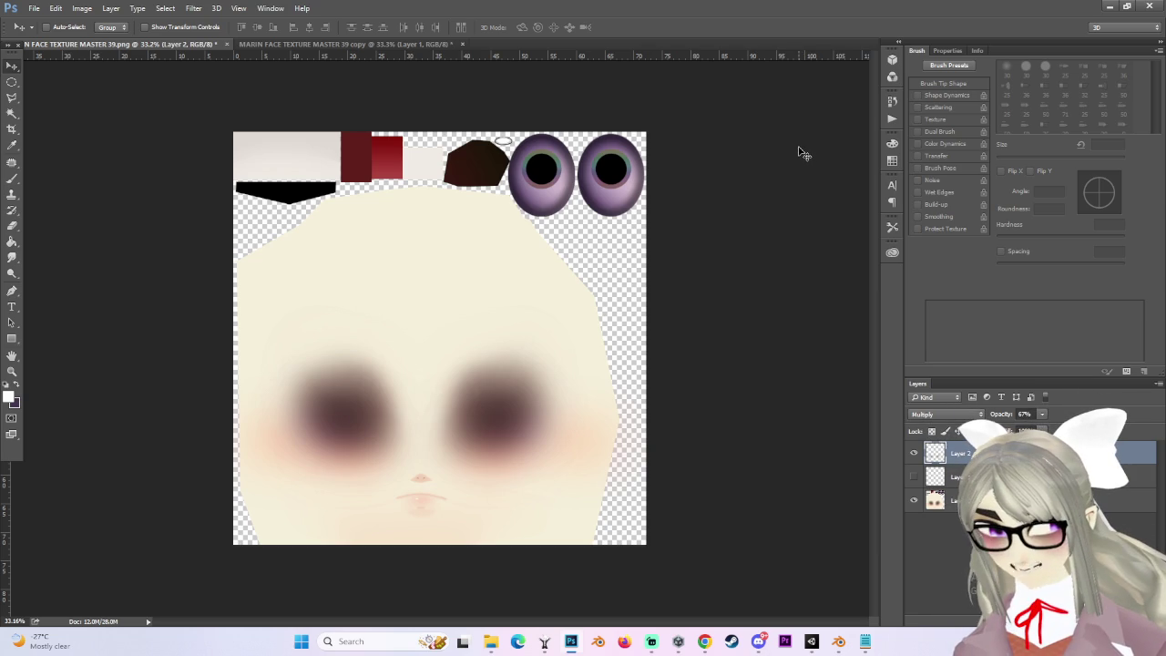
left_click(915, 453)
left_click(915, 476)
left_click(915, 476)
scroll("up", 3)
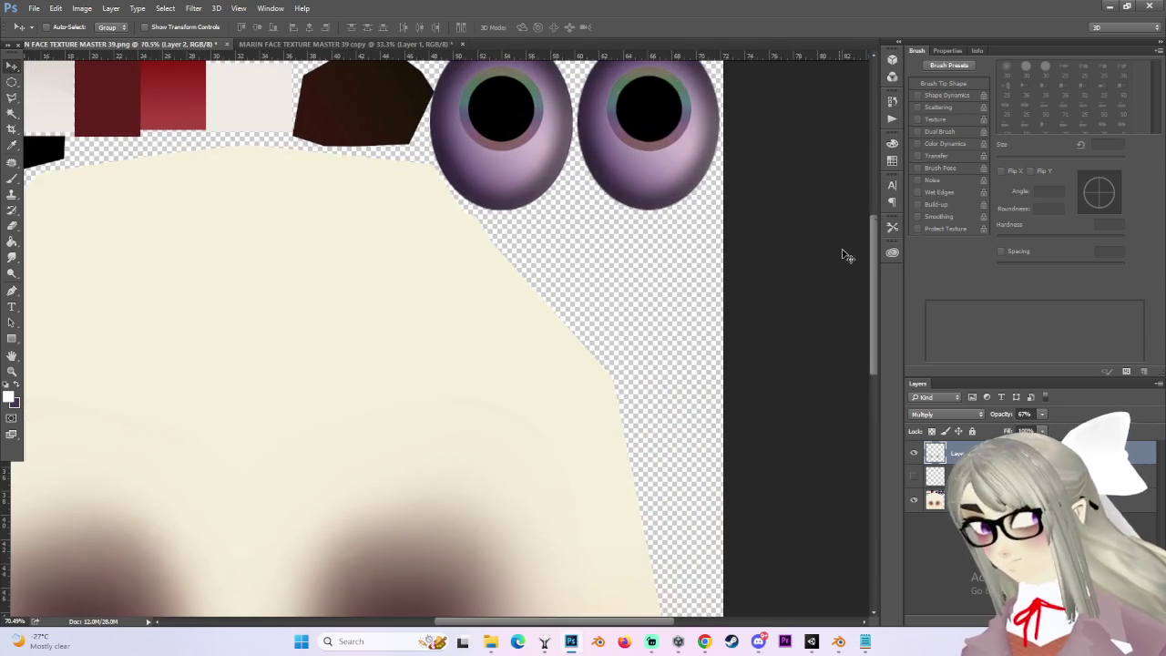
left_click_drag(870, 278, 875, 241)
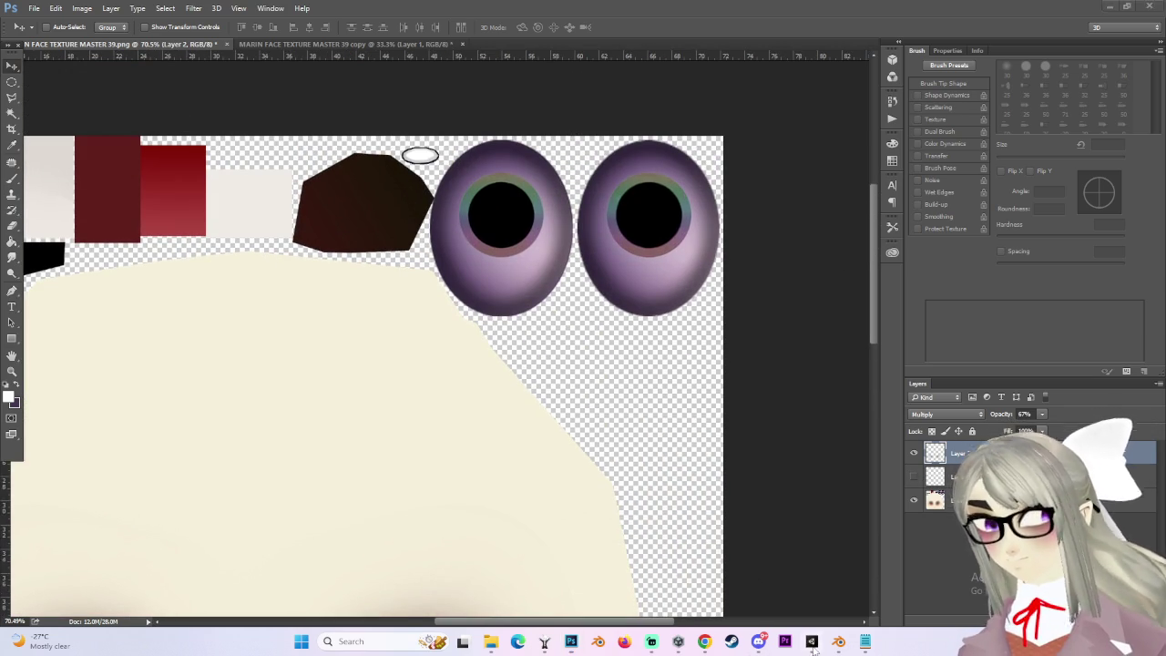
Check the avatar's face in Unity's Scene view, then zoom out back in Photoshop.
left_click(812, 642)
left_click_drag(395, 307, 391, 325)
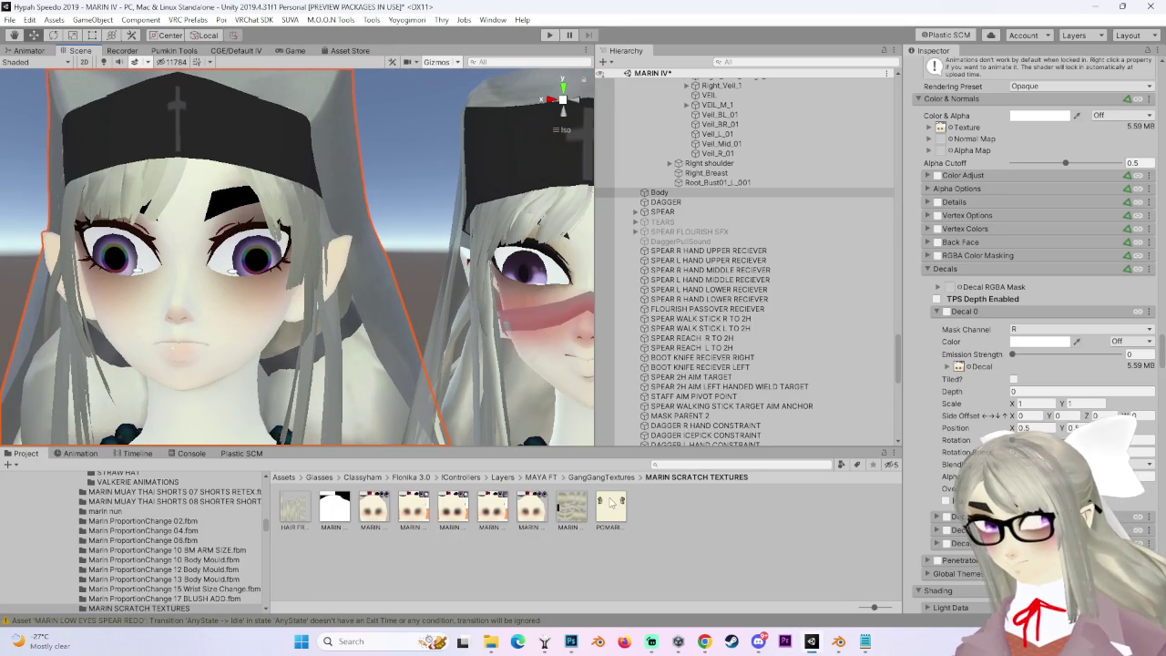
left_click(572, 642)
scroll("down", 3)
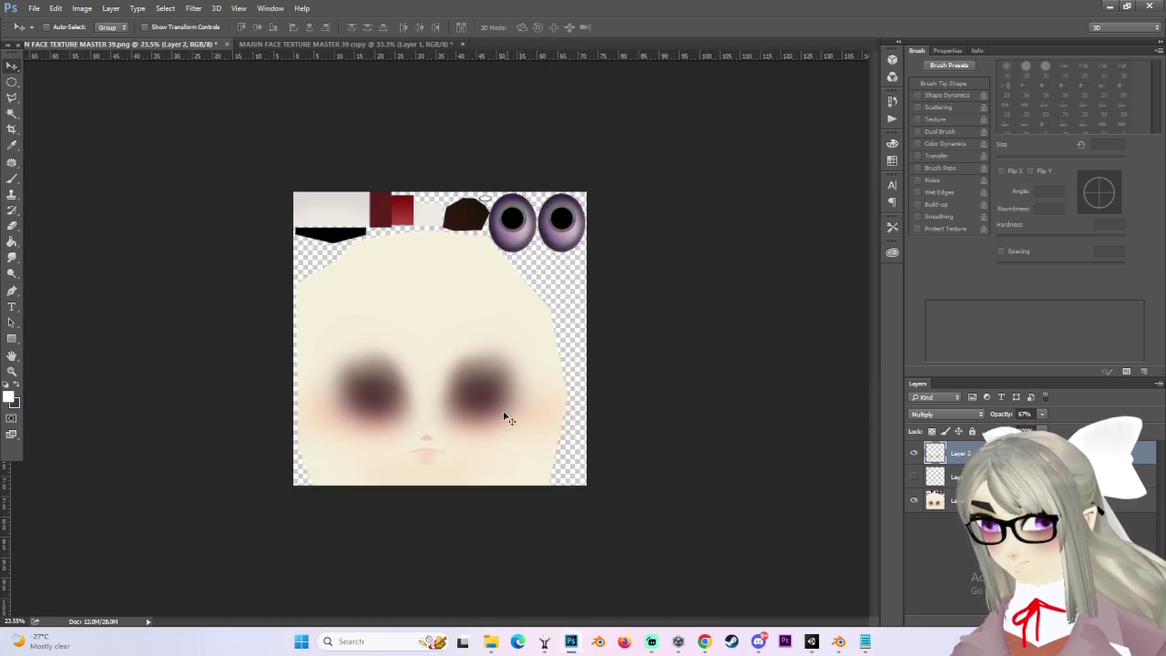
Save As PNG, changing the name from 39 4 to 'MARIN FACE TEXTURE MASTER 39 5'.
left_click(33, 8)
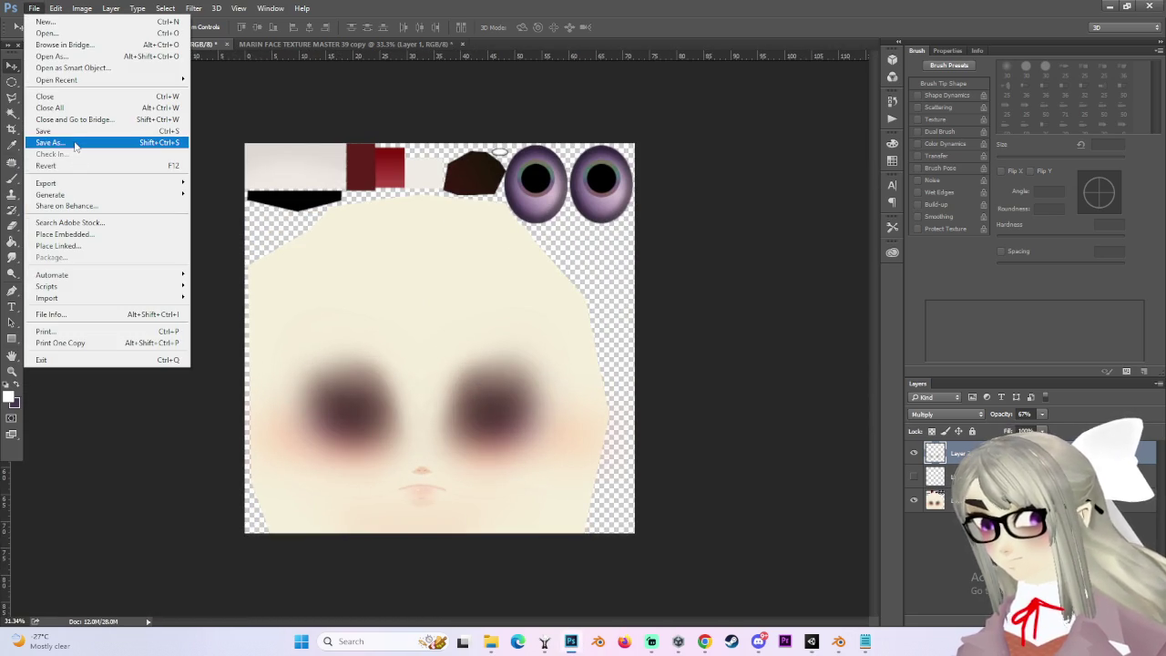
left_click(73, 140)
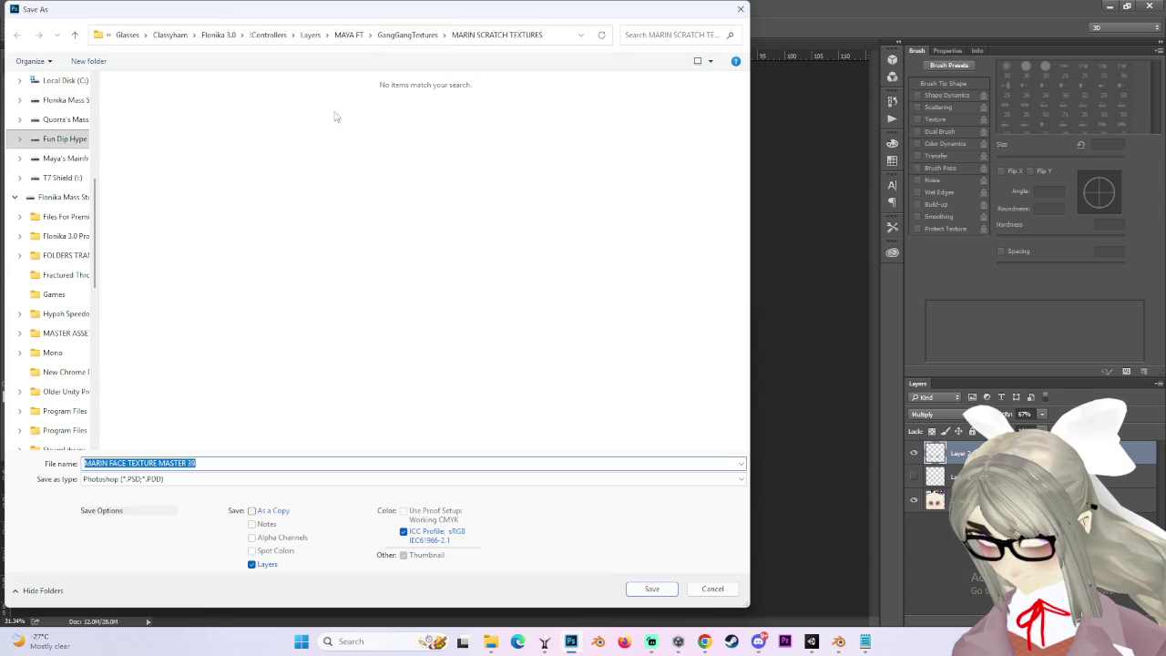
left_click(137, 479)
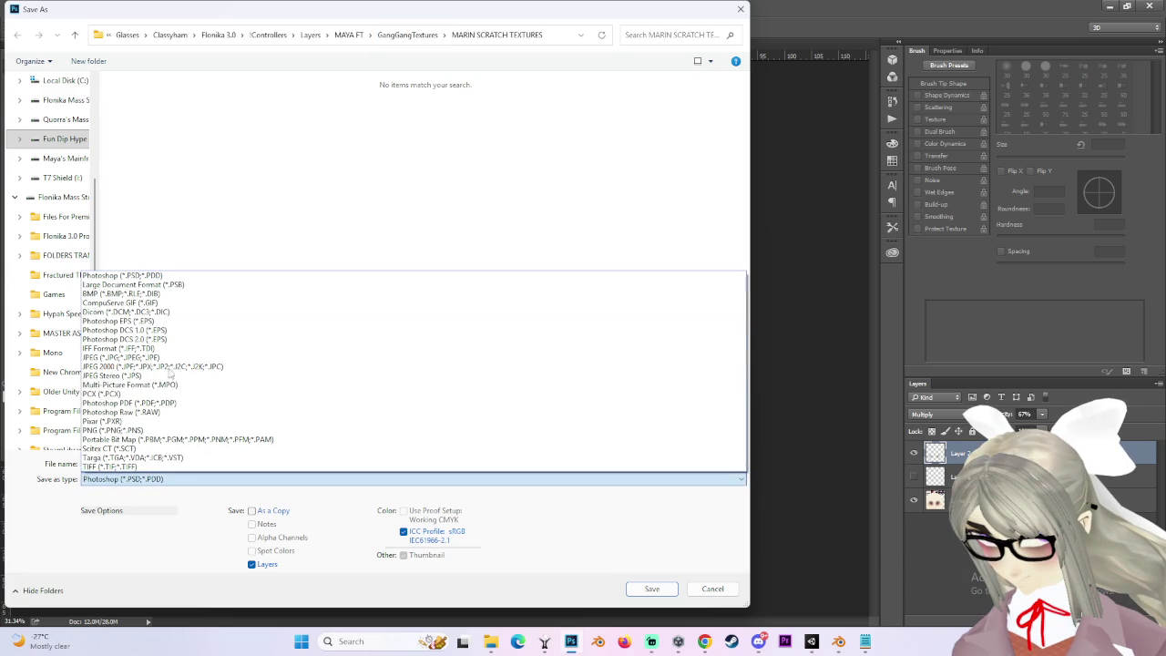
left_click(114, 430)
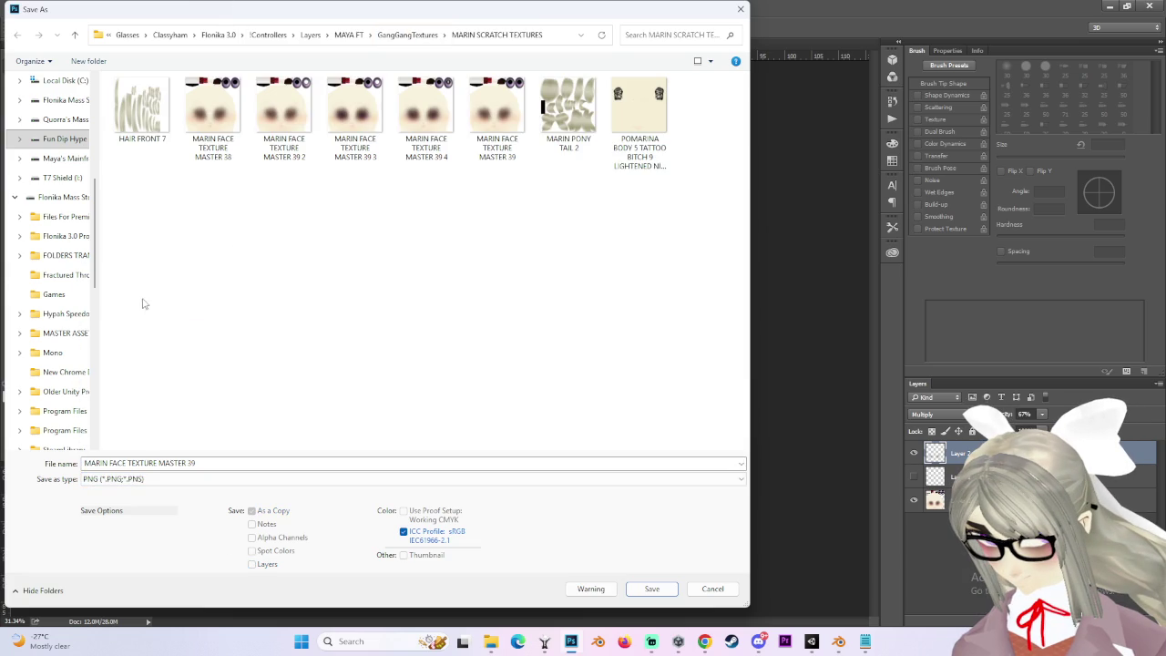
left_click(426, 111)
left_click(202, 462)
left_click(203, 462)
key("BackSpace")
type("5")
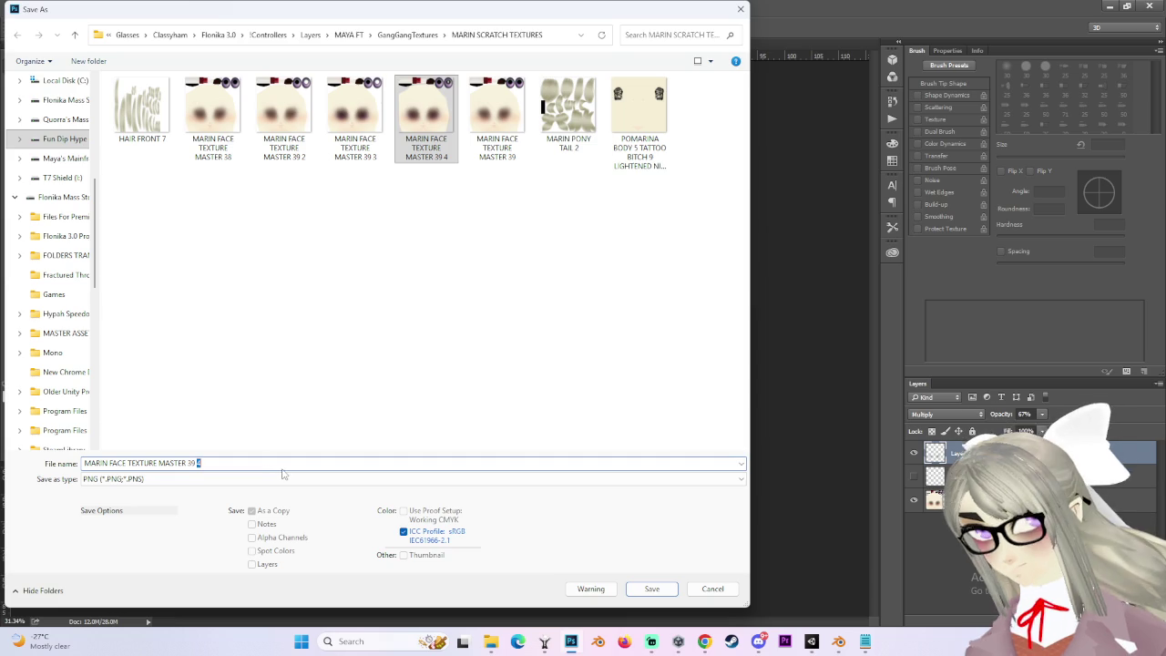
key("Return")
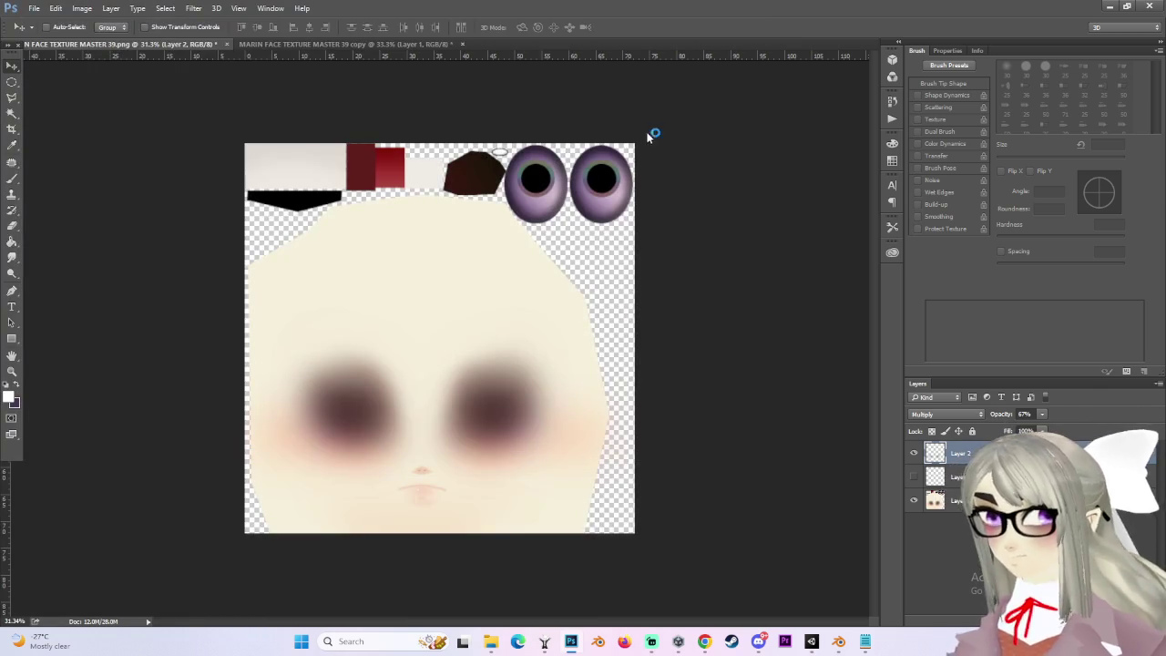
left_click(622, 203)
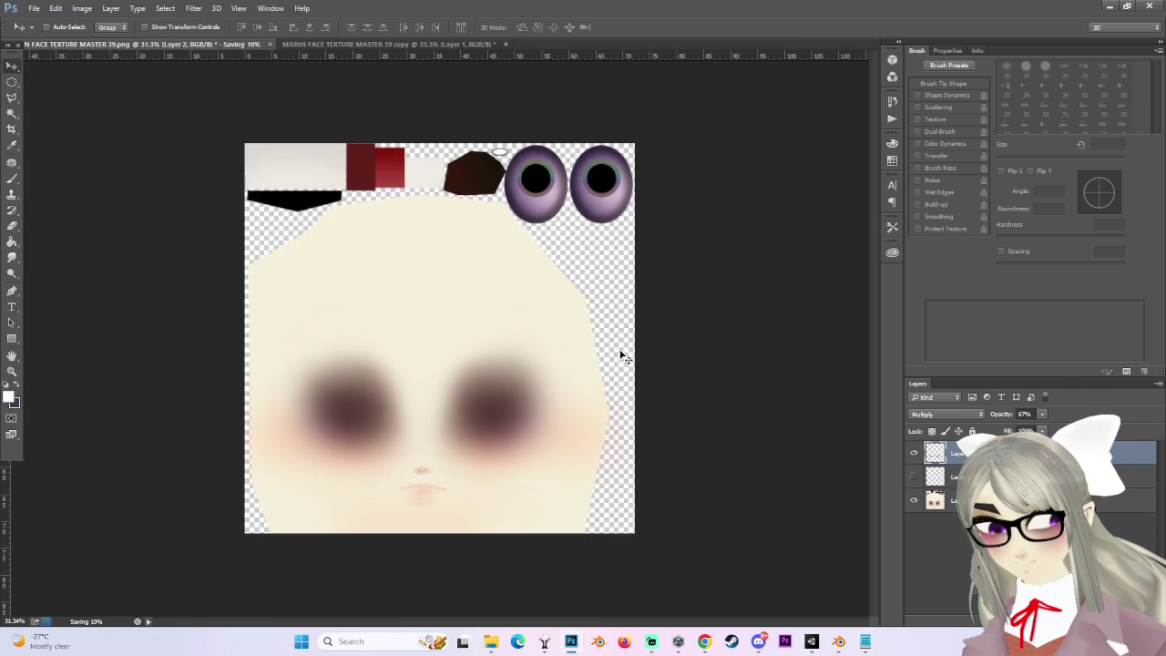
mouse_move(493, 645)
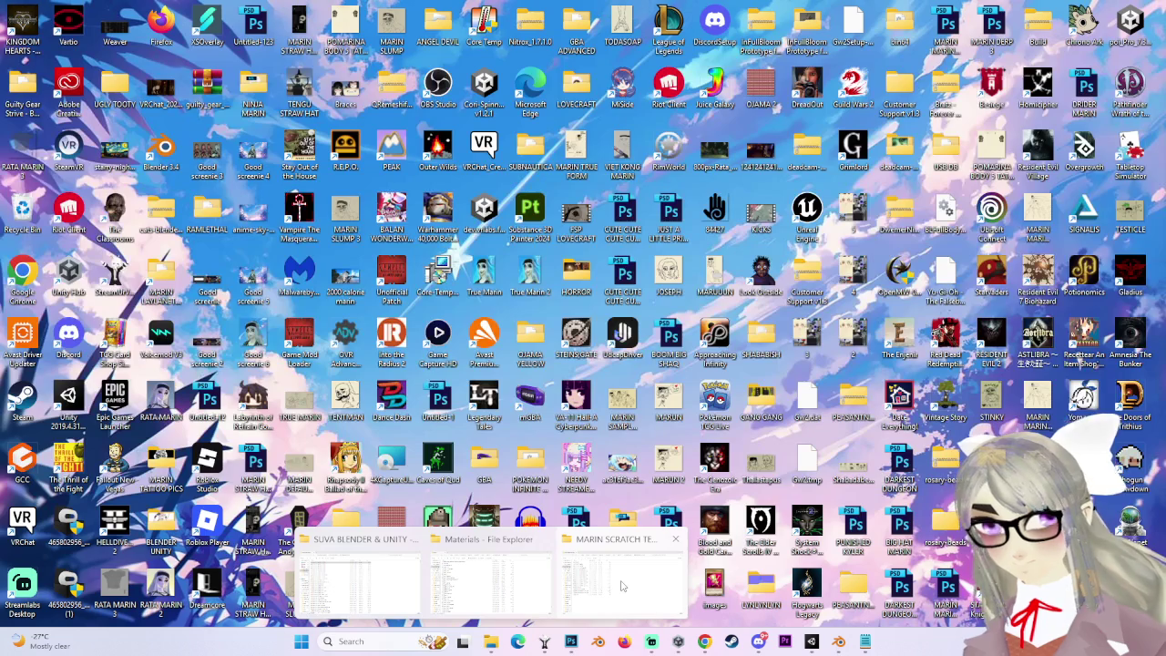
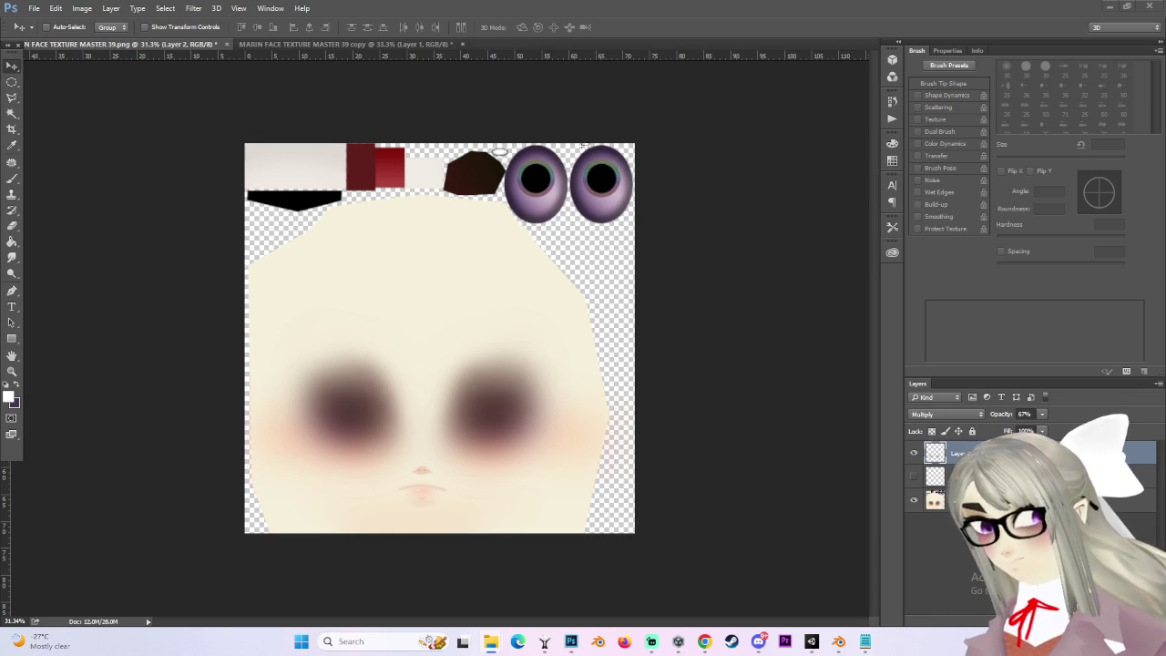
Minimize Photoshop so the Unity editor with the avatar shows again.
left_click(1112, 5)
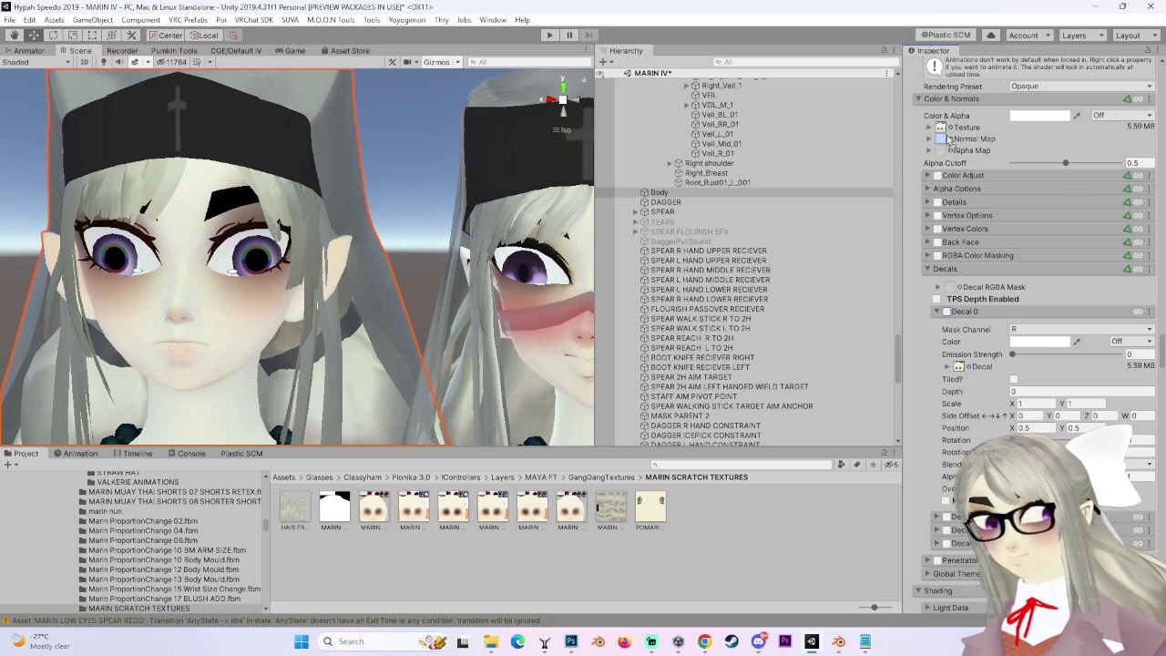
Enable Decal 0 on the face material and assign the eye texture to its slot.
left_click_drag(305, 292, 515, 278)
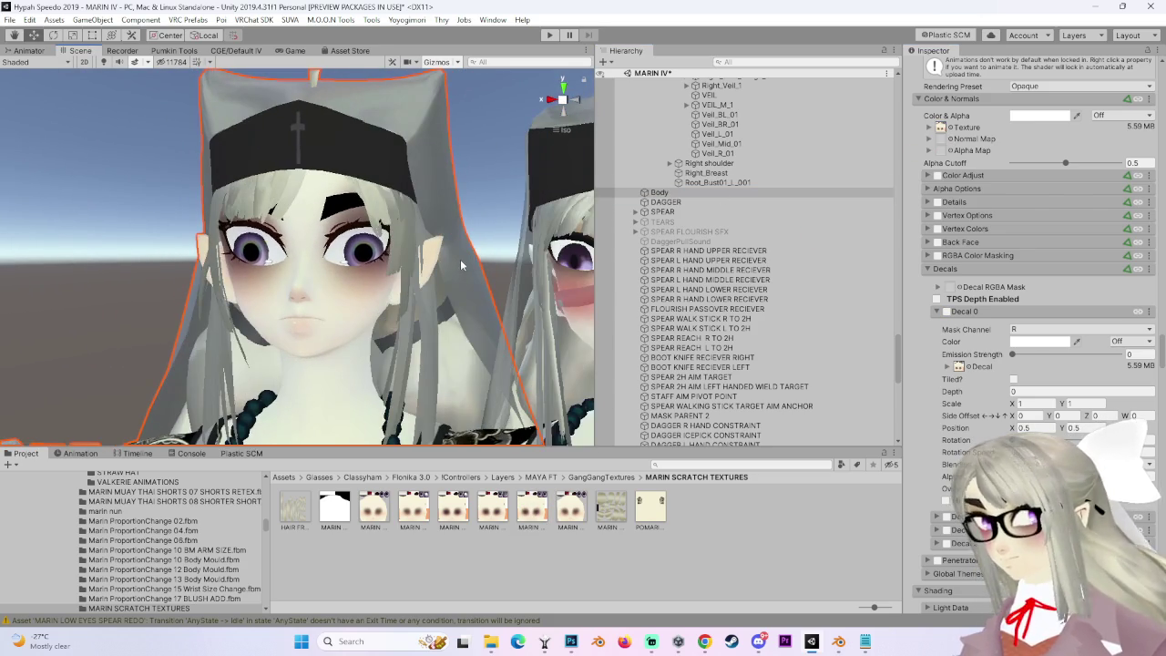
scroll("up", 3)
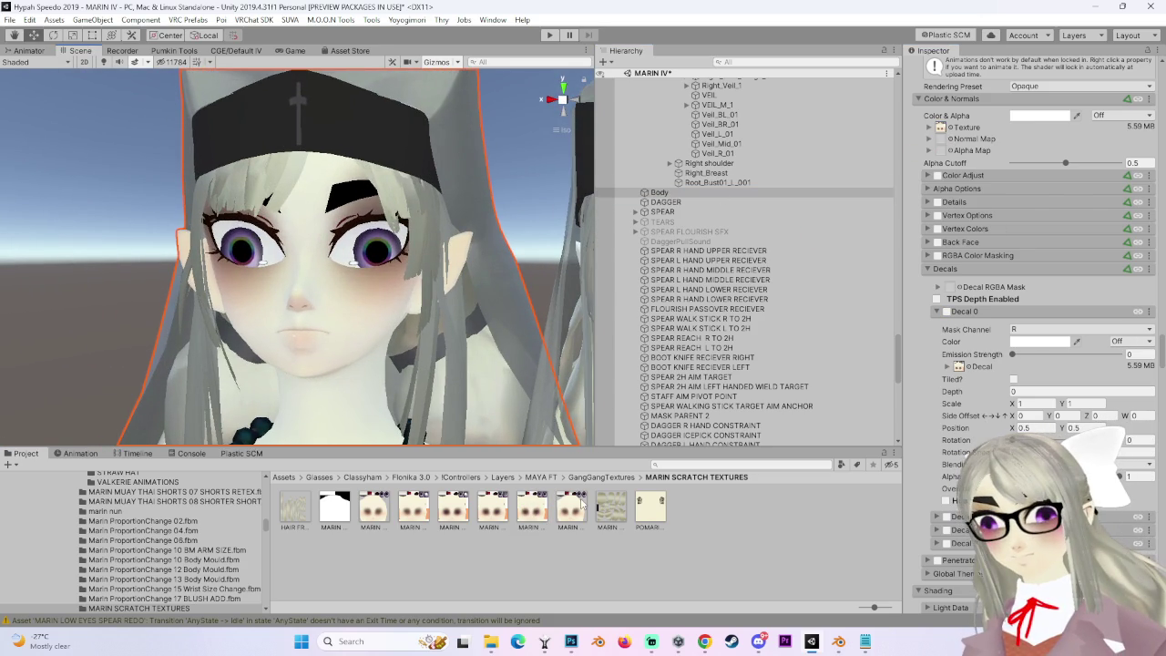
left_click(947, 311)
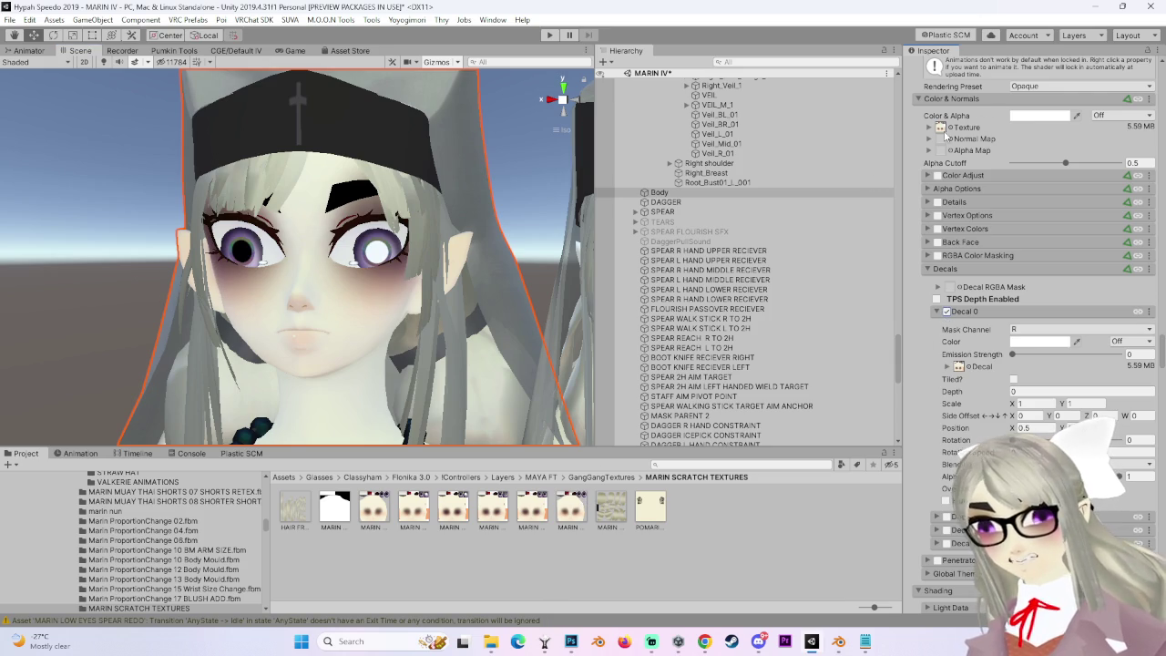
left_click_drag(535, 517, 959, 370)
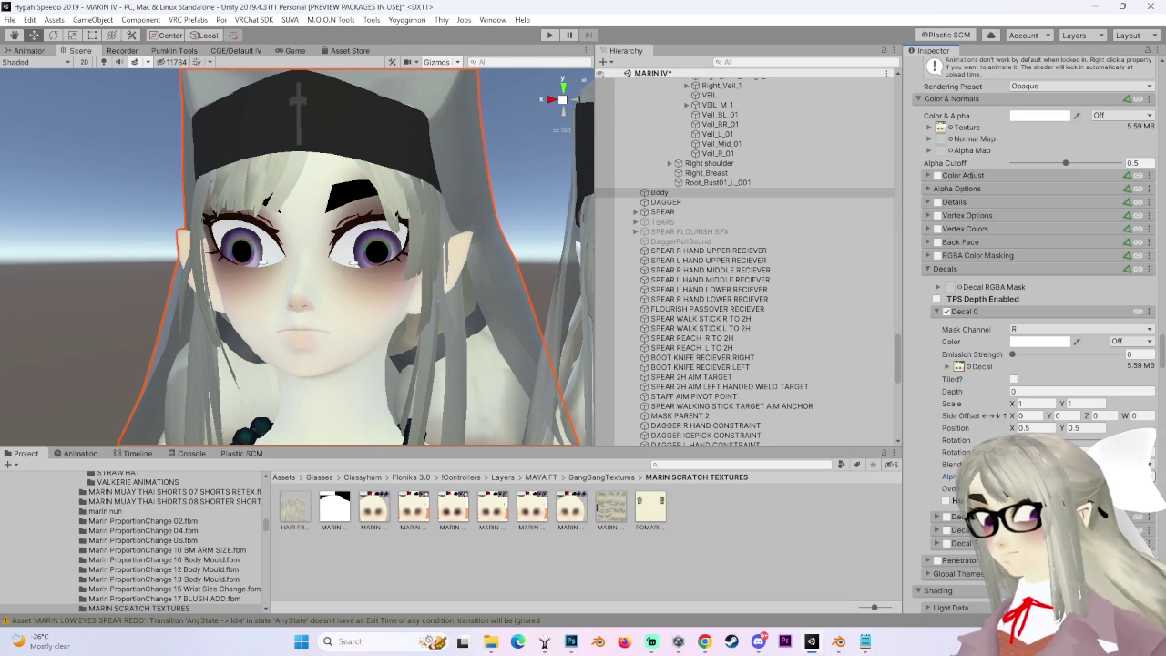
Orbit the Scene view from higher up to inspect both avatars' purple irises.
scroll("down", 3)
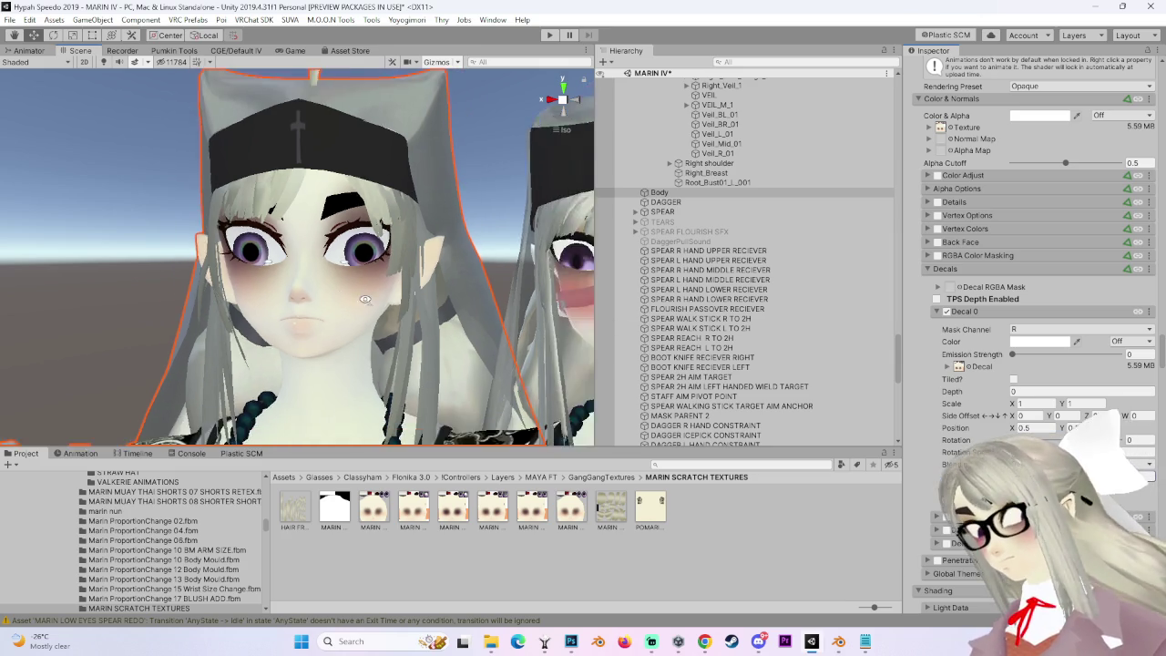
scroll("up", 3)
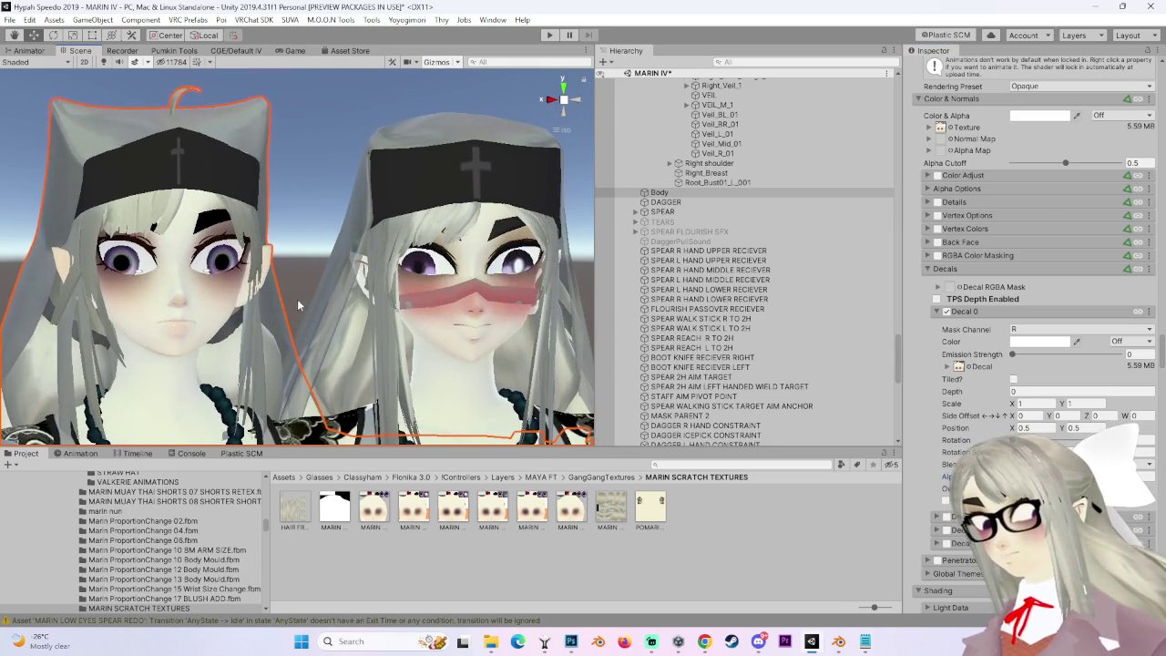
left_click_drag(337, 332, 378, 369)
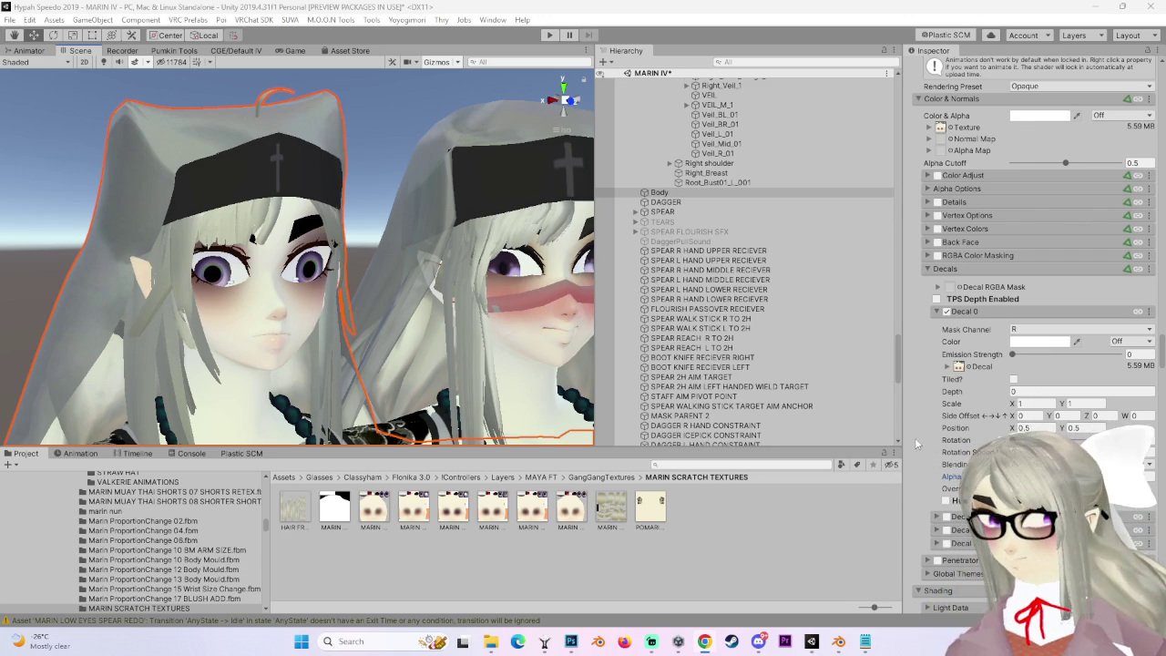
scroll("down", 3)
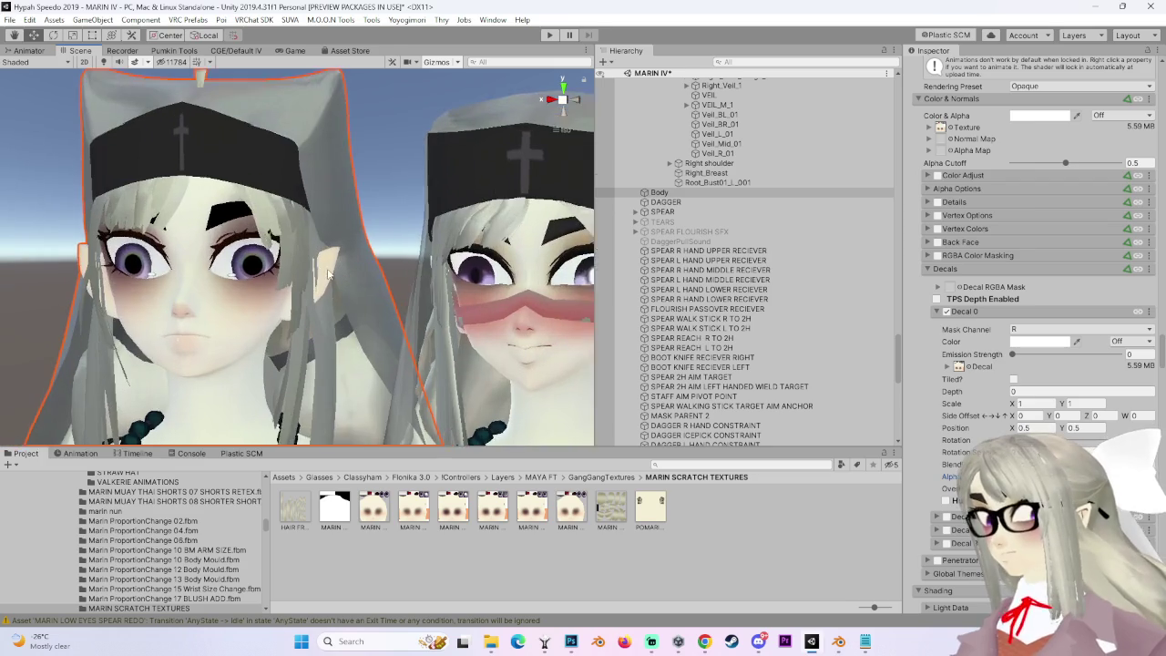
left_click_drag(396, 280, 438, 276)
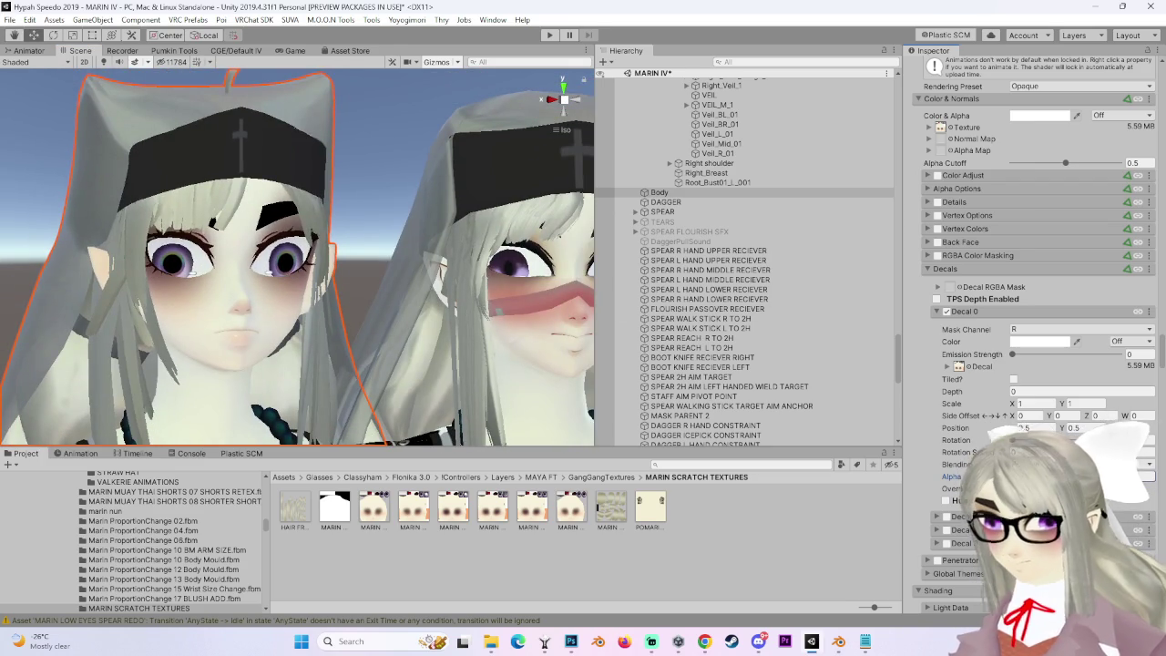
left_click(1094, 464)
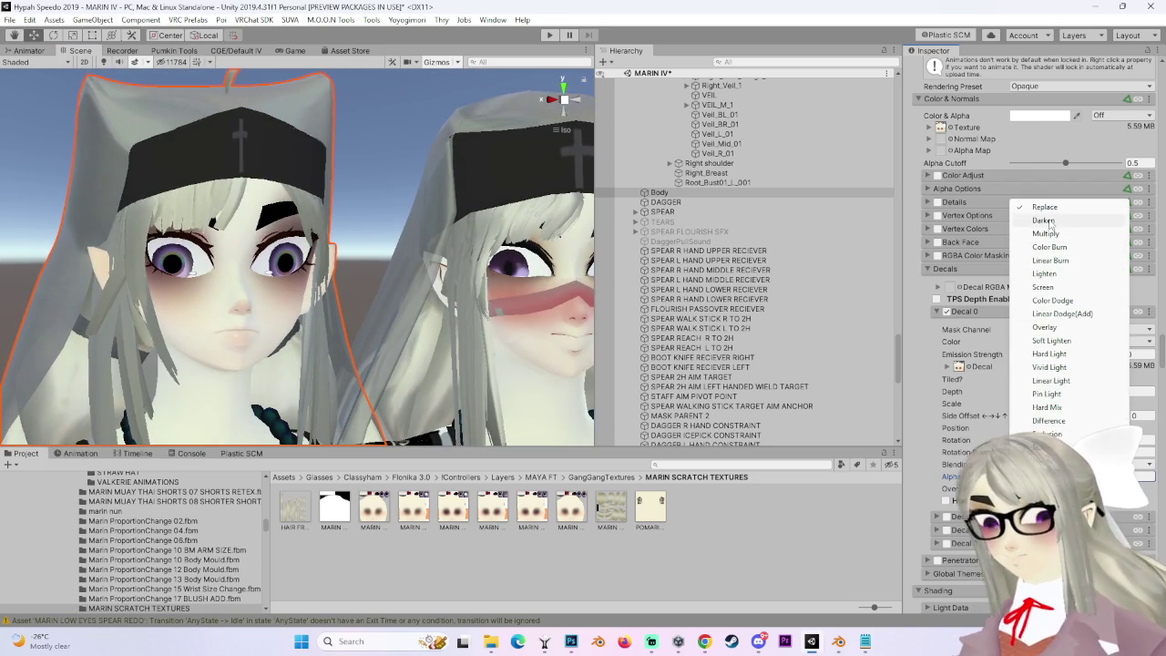
left_click(1044, 221)
left_click(1094, 464)
left_click(1039, 233)
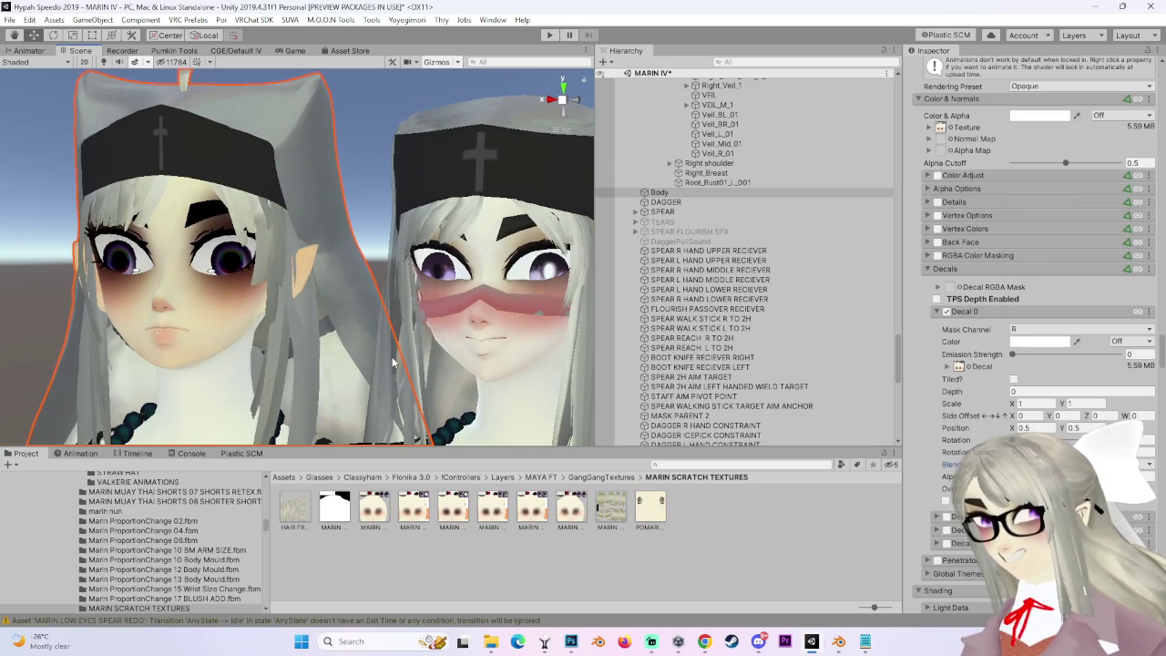
left_click_drag(474, 346, 491, 372)
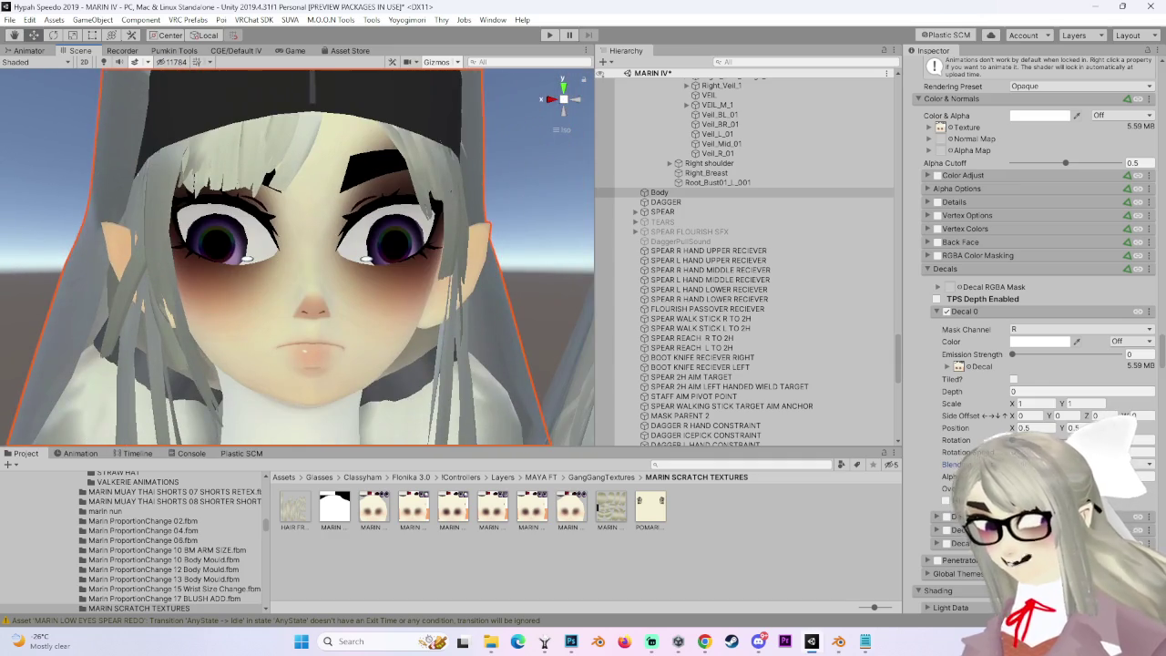
left_click(1075, 464)
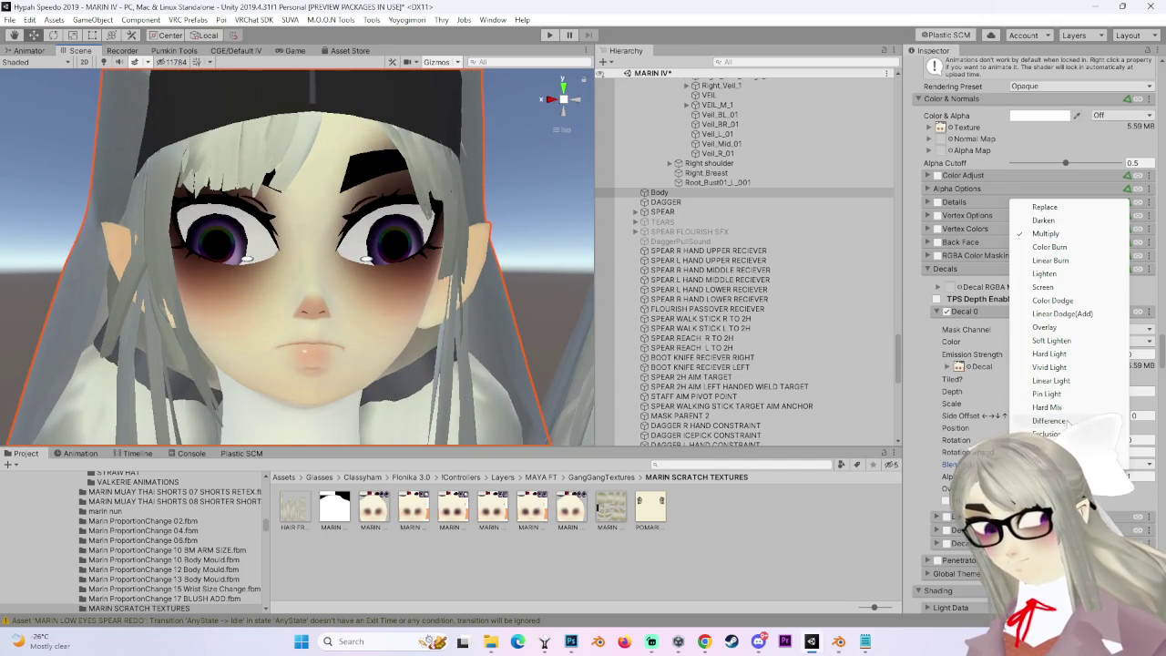
left_click(1050, 421)
scroll("up", 3)
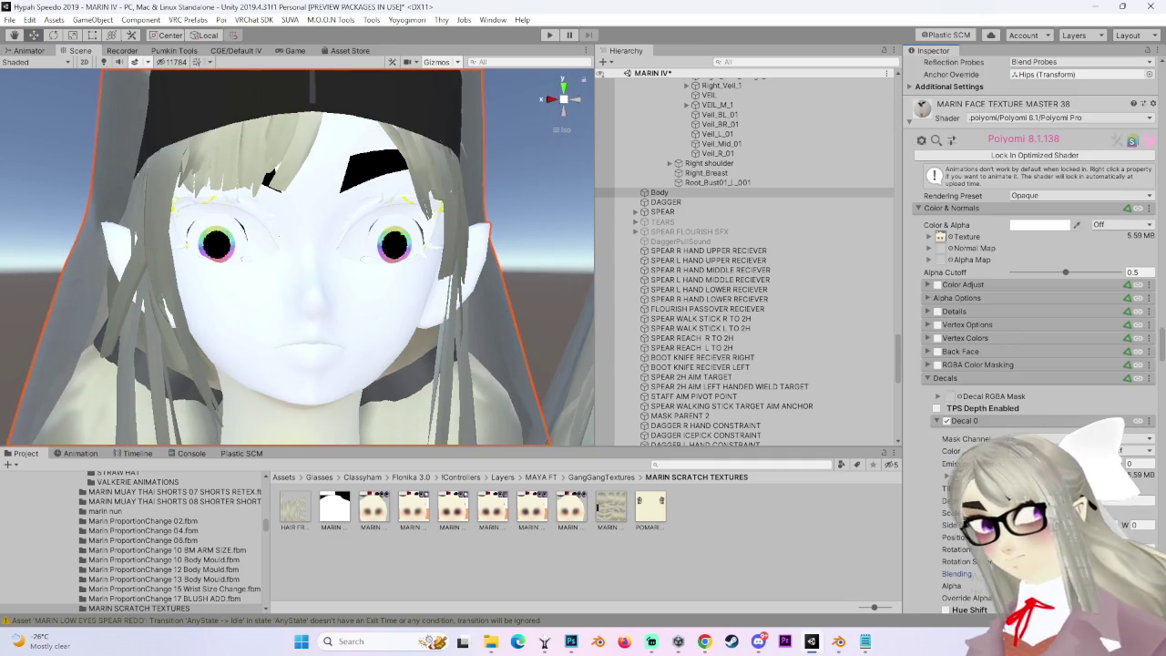
left_click(1075, 573)
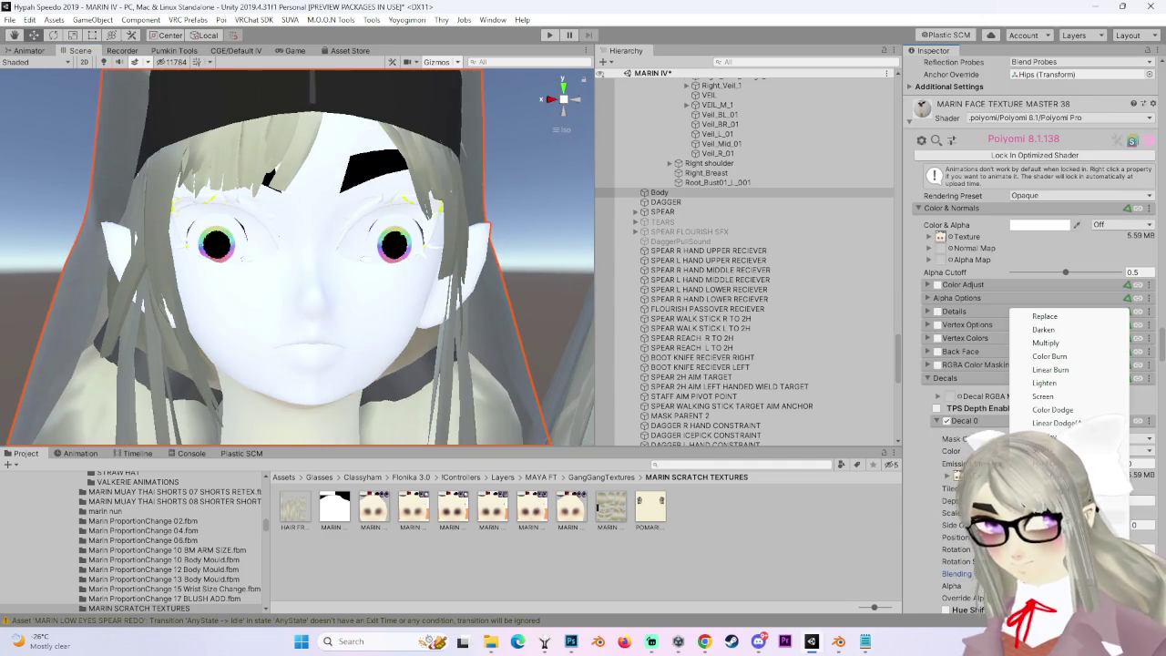
left_click(1047, 343)
left_click_drag(401, 321, 547, 364)
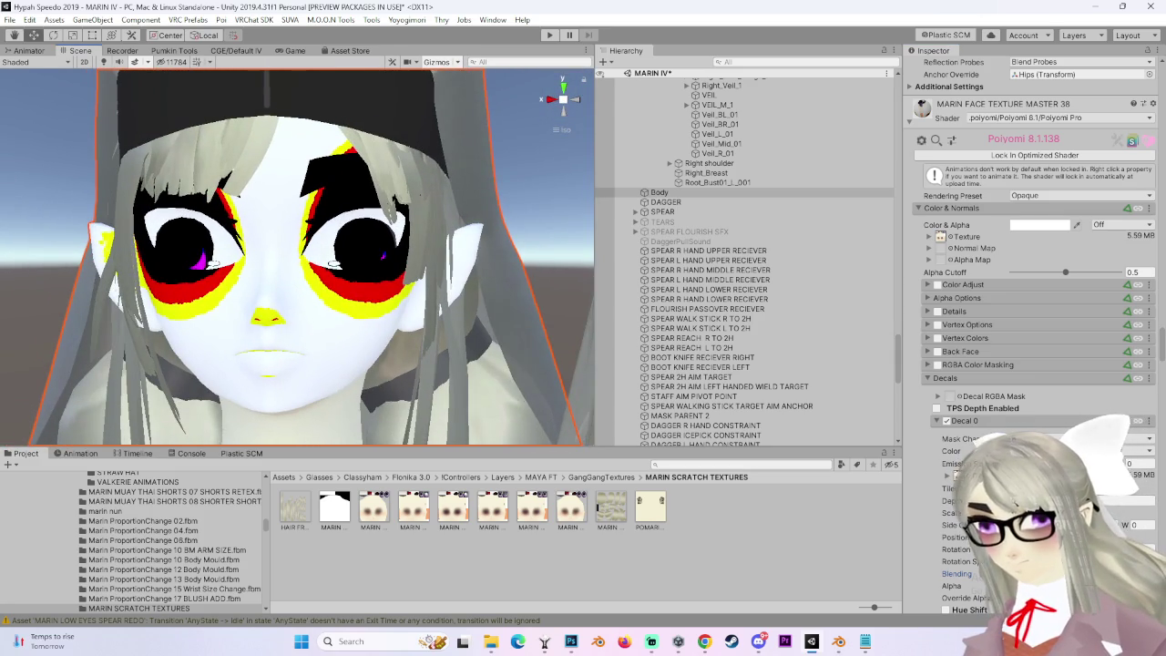
left_click(1084, 434)
left_click(1044, 397)
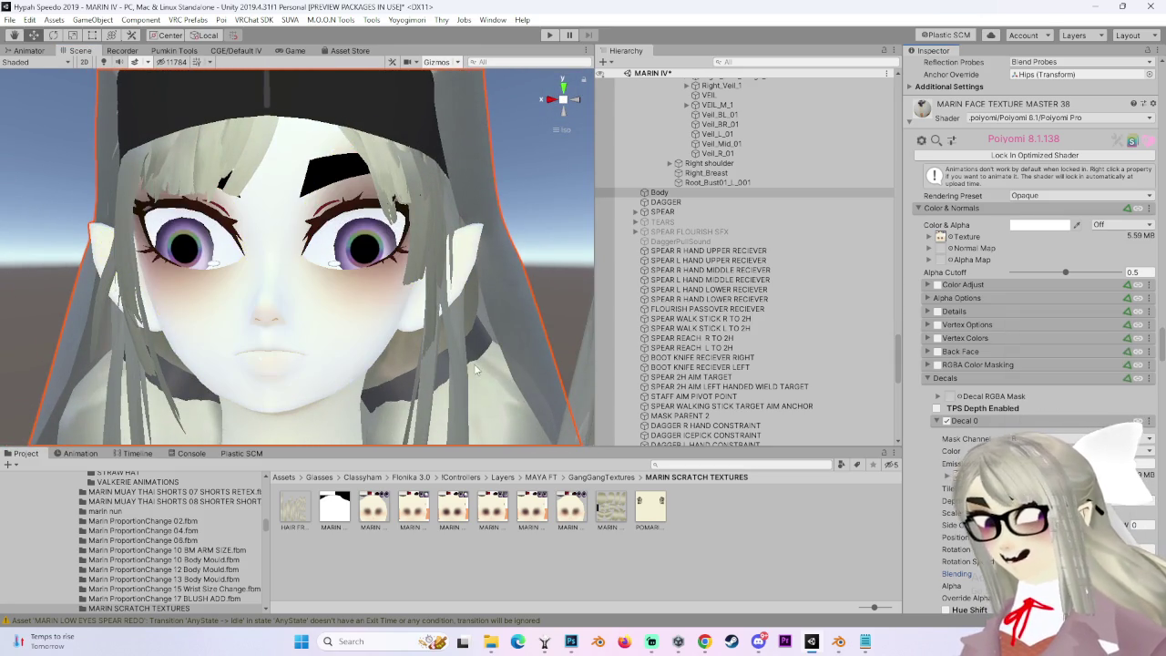
left_click(1085, 433)
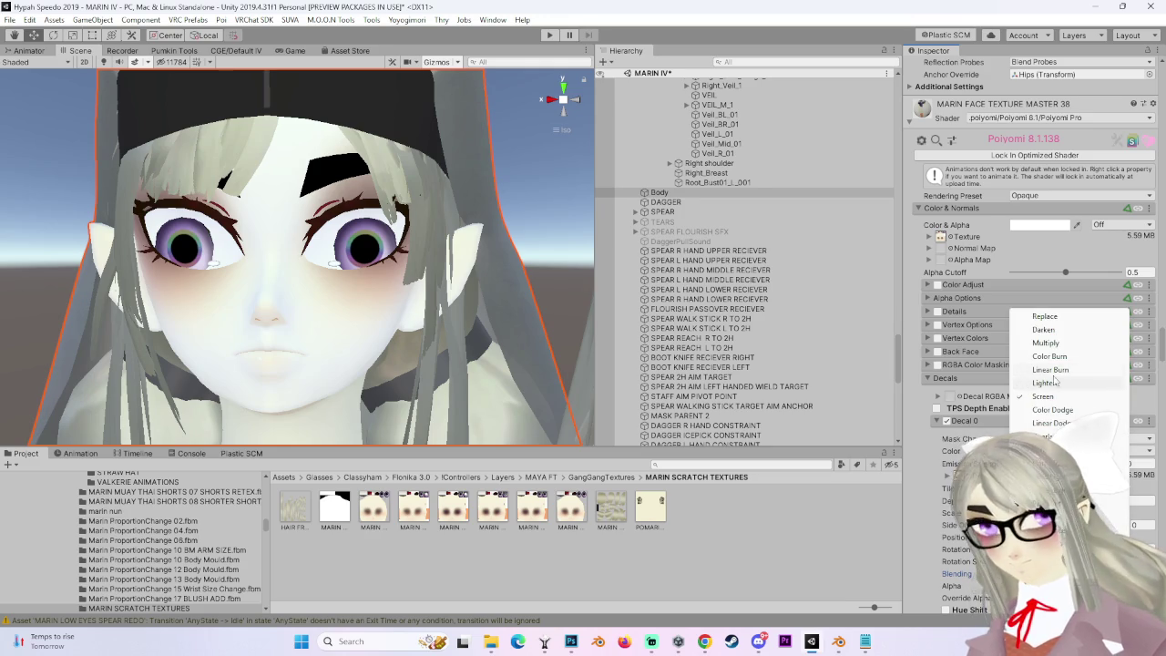
left_click(1048, 357)
left_click(1084, 434)
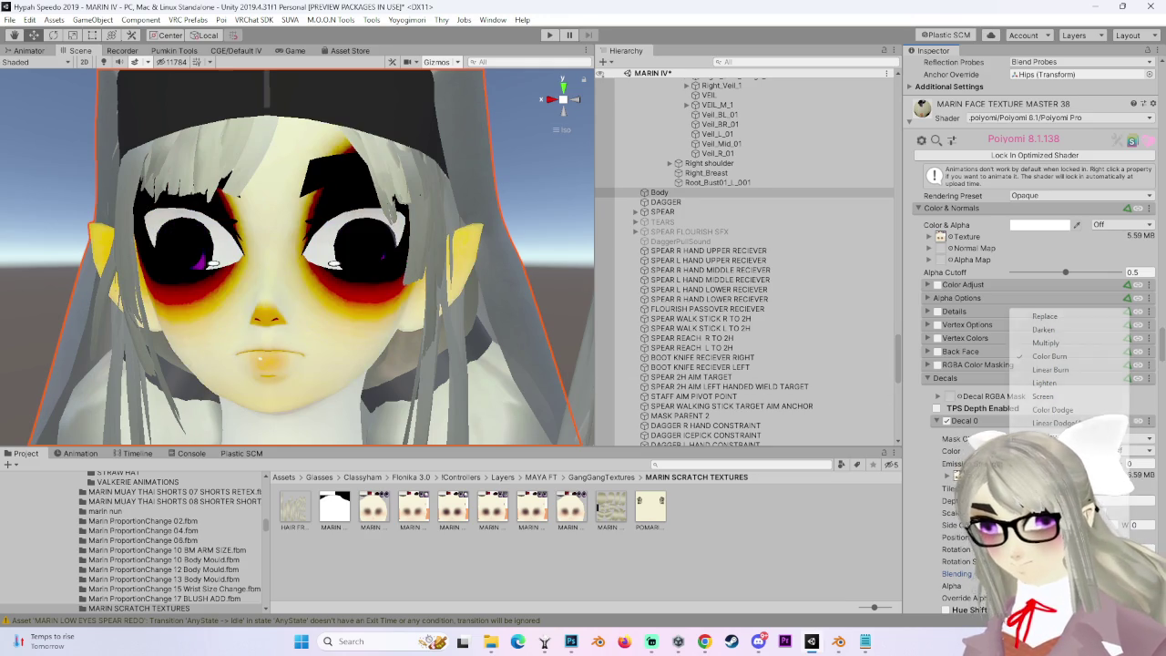
left_click(1048, 370)
left_click(1084, 434)
left_click(1063, 316)
scroll("down", 3)
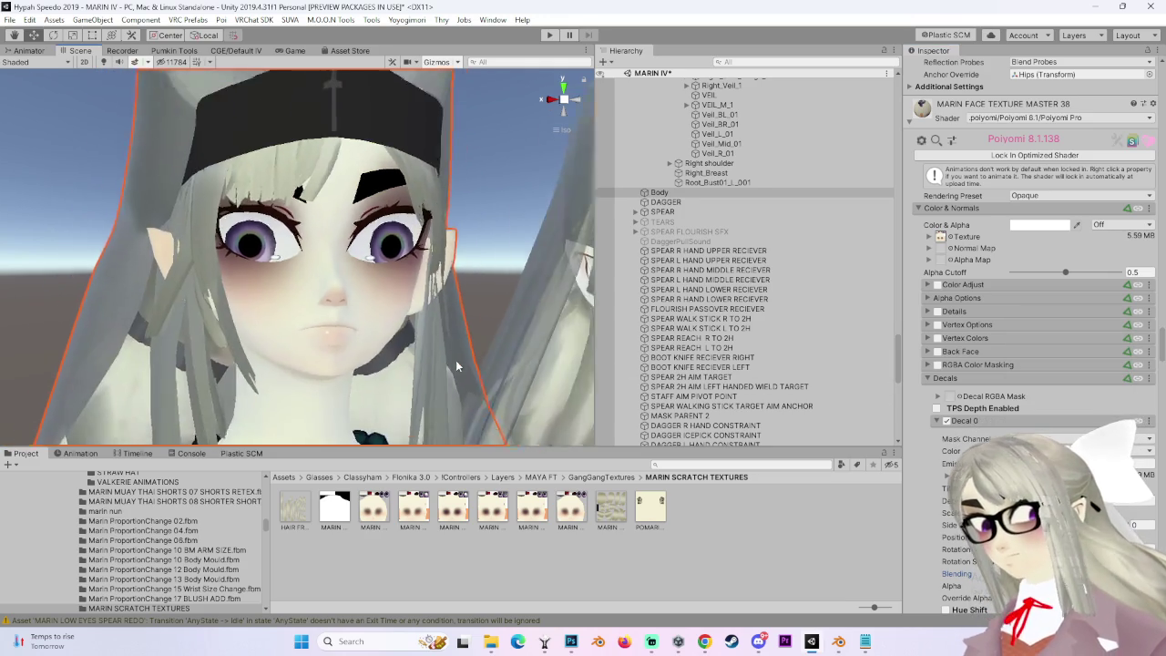
scroll("up", 3)
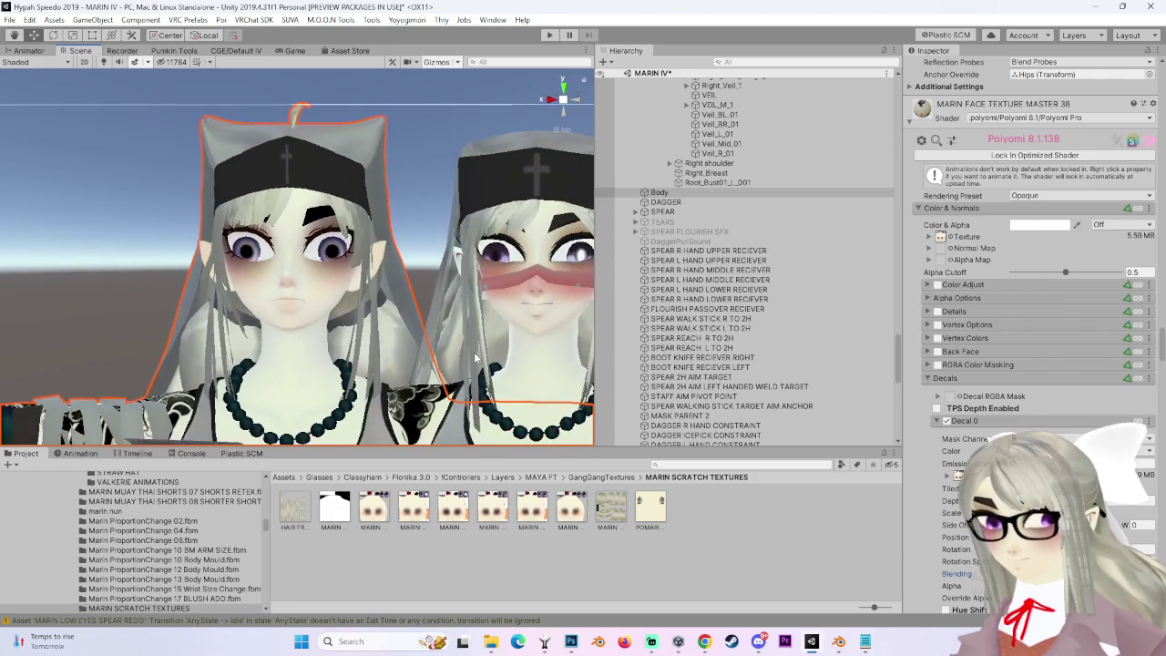
scroll("up", 3)
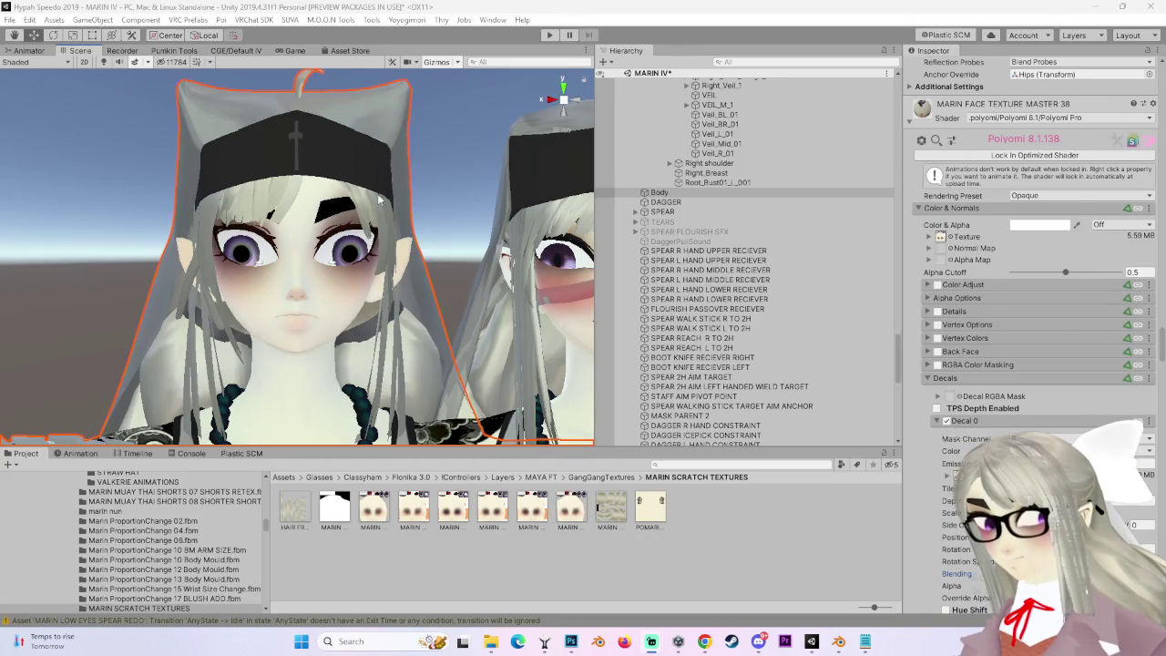
left_click_drag(448, 239, 565, 383)
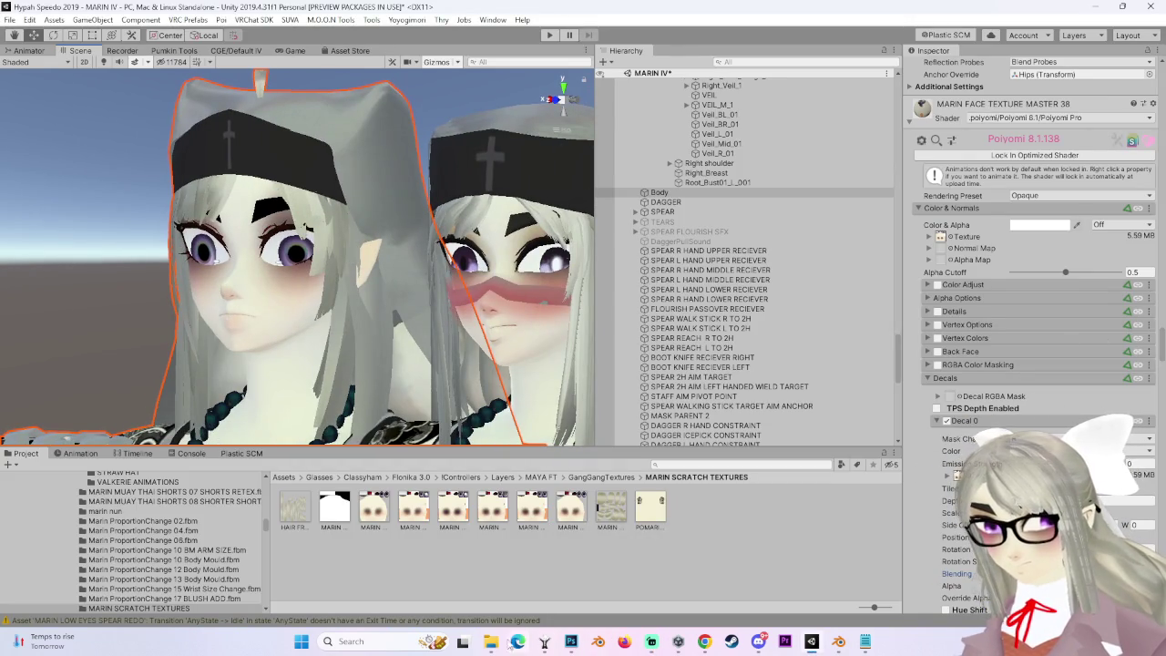
Back in Unity, assign the new face texture to the face material's Texture slot.
mouse_move(492, 642)
left_click(665, 561)
key("super+d")
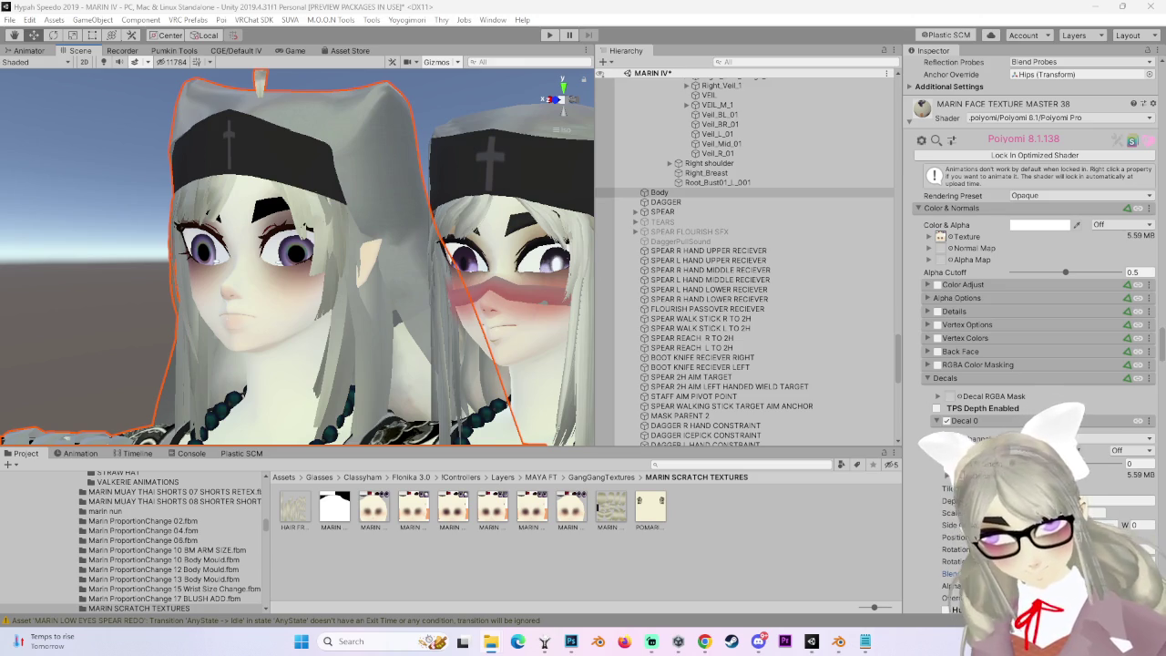
left_click_drag(743, 582, 722, 515)
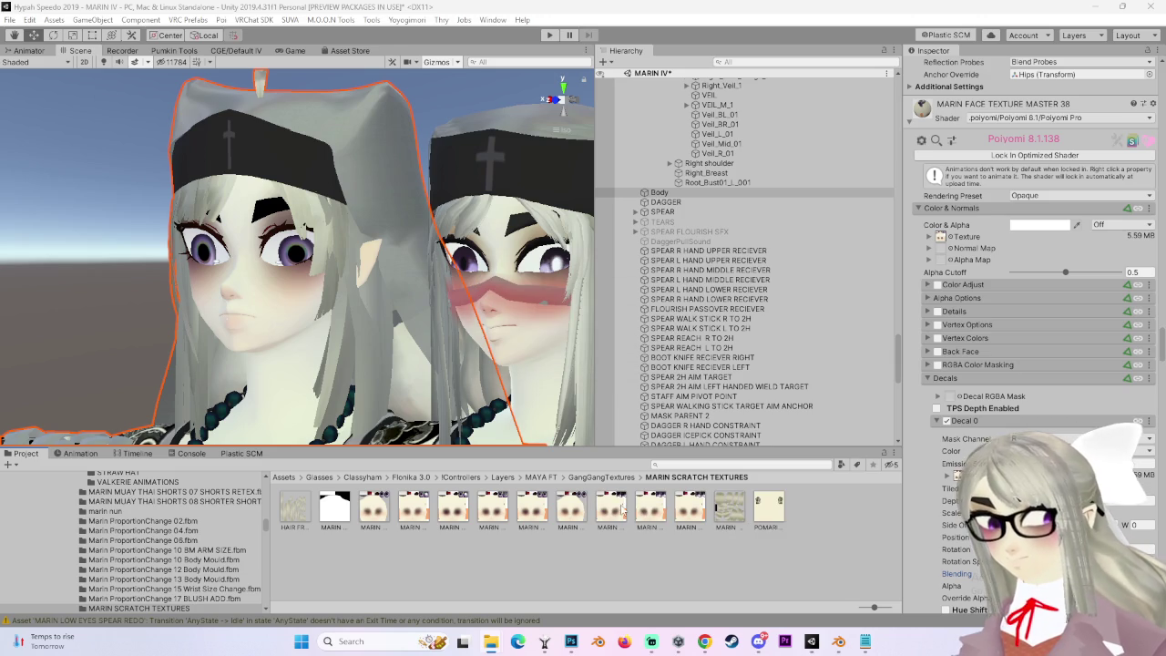
left_click_drag(616, 508, 944, 238)
left_click_drag(470, 307, 401, 296)
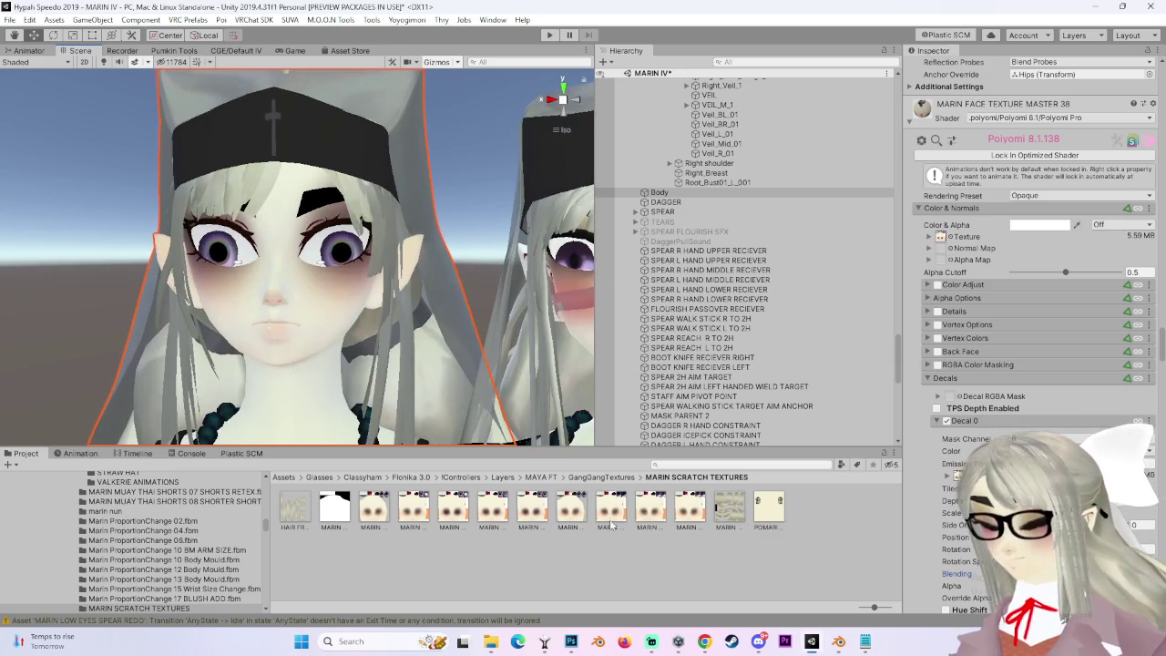
Turn on Decal 0 and apply another face texture version to the material.
left_click(947, 421)
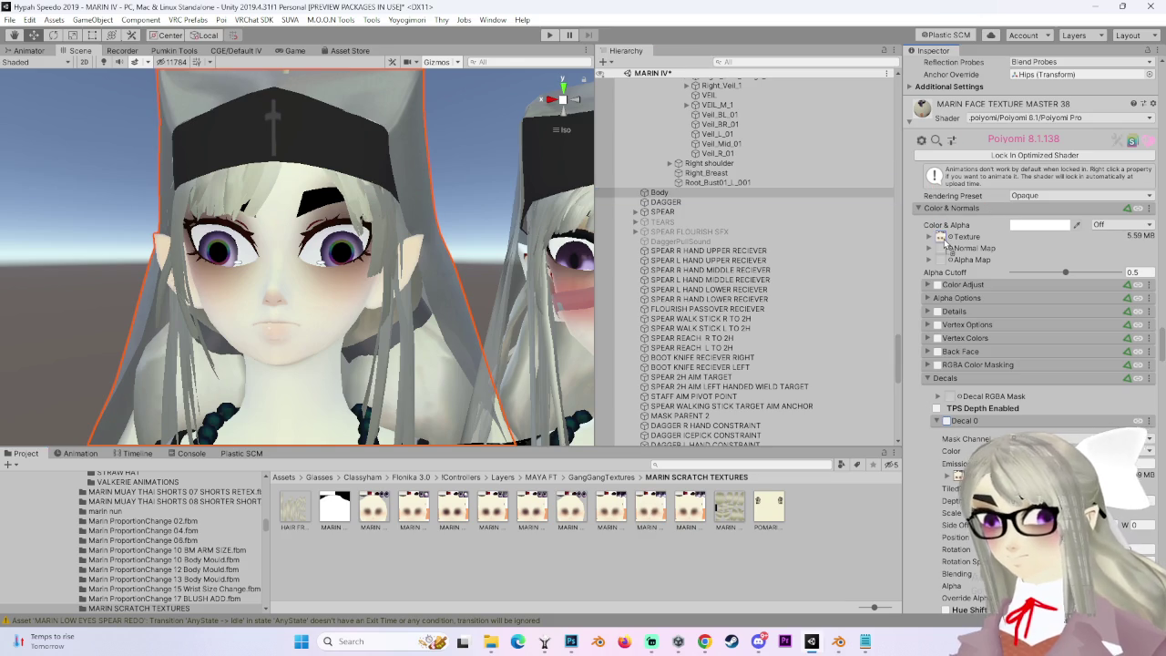
left_click_drag(944, 239, 944, 239)
scroll("up", 3)
left_click_drag(449, 272, 534, 343)
Select the Body and review its decal settings, expanding the decal texture's tiling and offset.
left_click(769, 508)
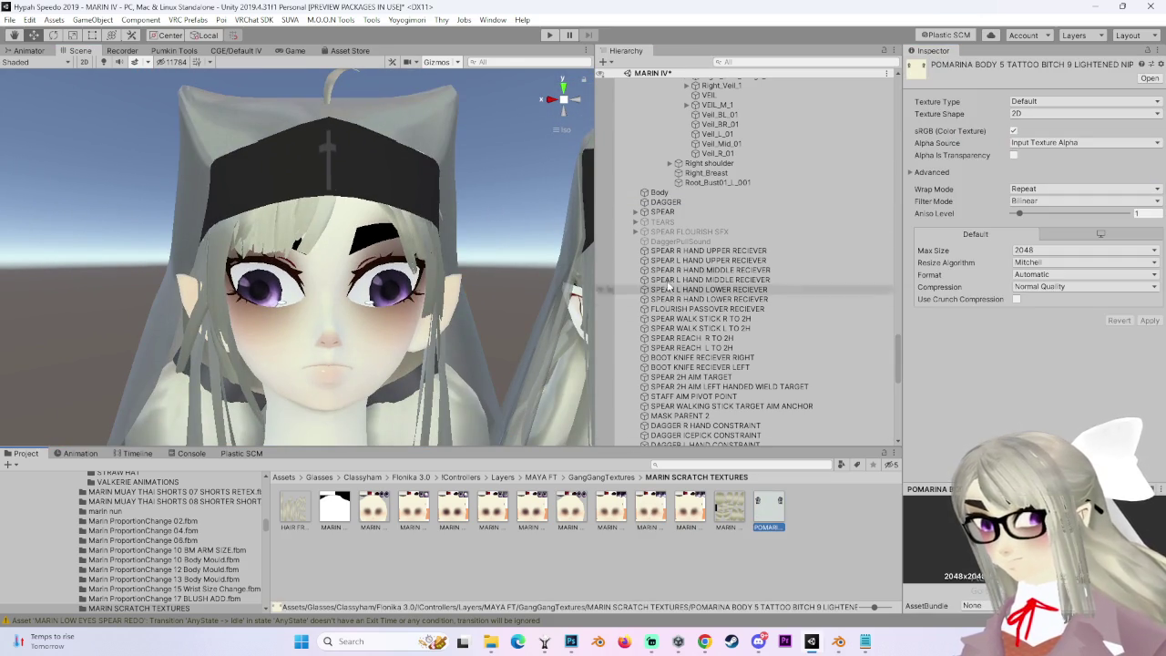
left_click(660, 192)
scroll("down", 3)
scroll("up", 3)
key("ctrl+z")
key("ctrl+y")
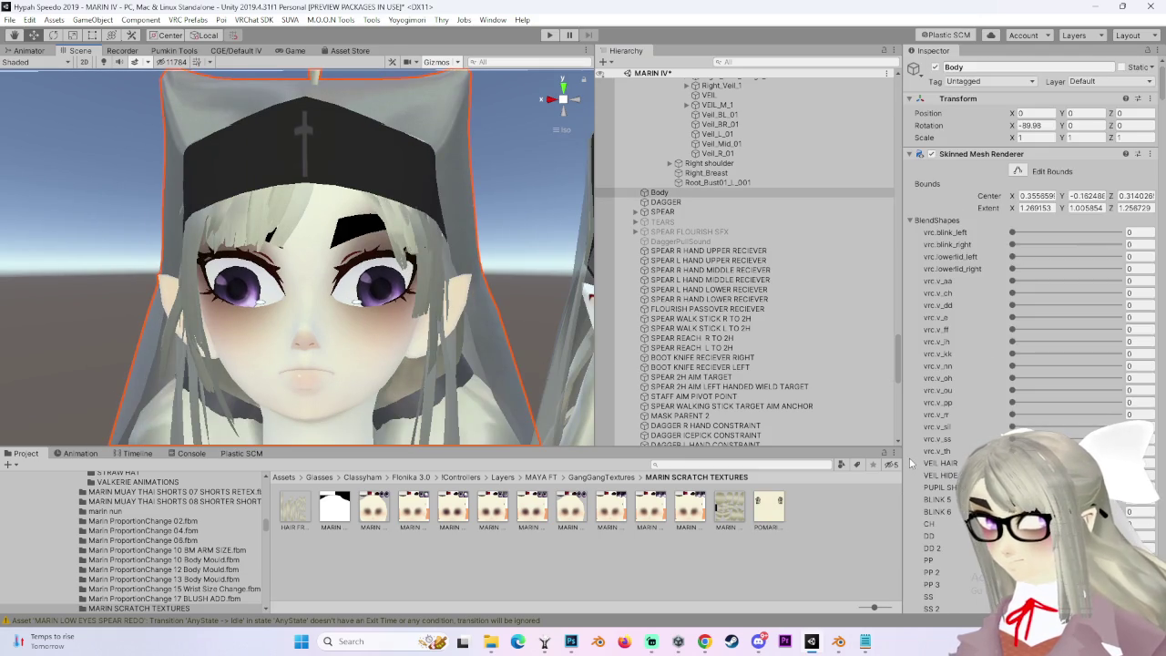
scroll("down", 3)
scroll("down", 3)
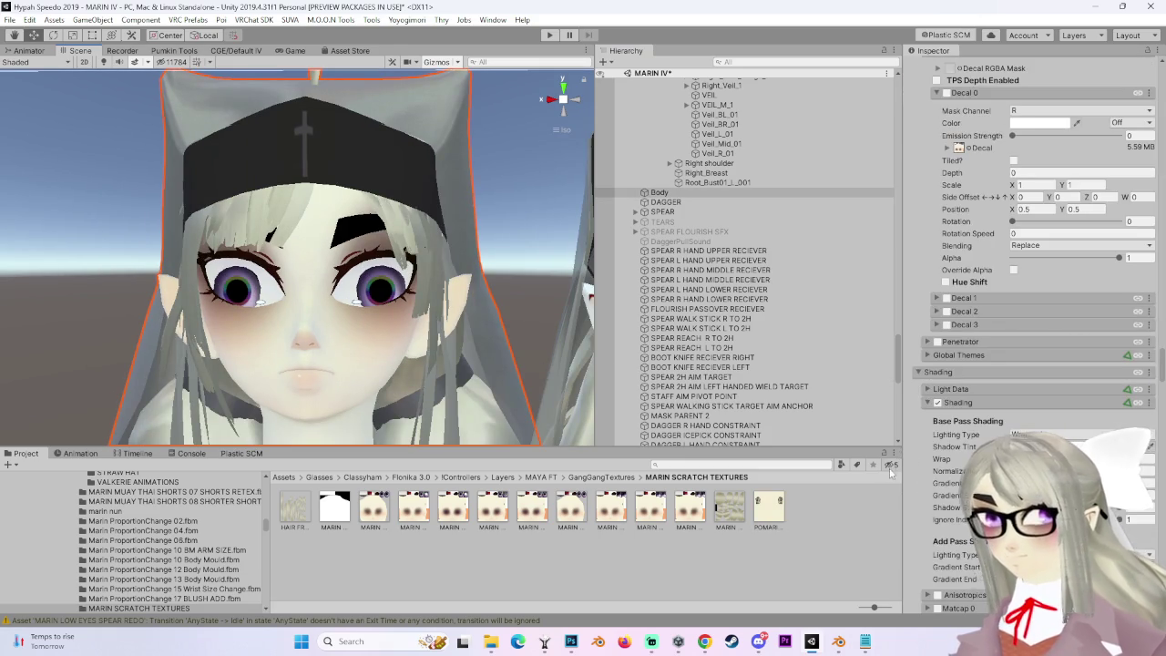
left_click(948, 148)
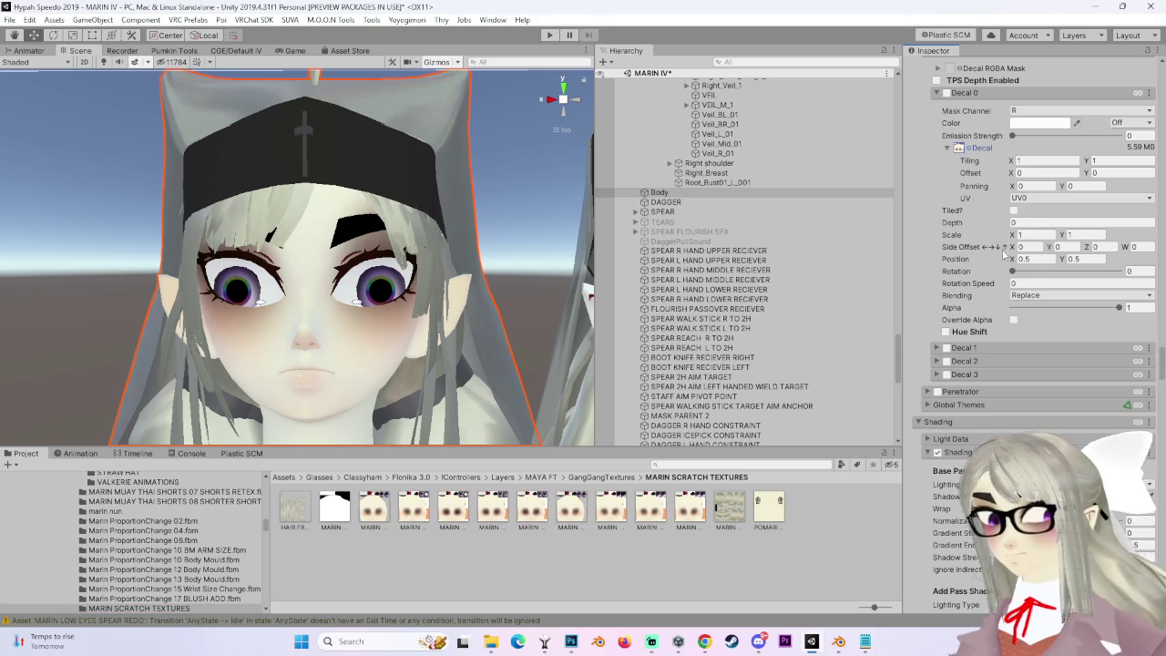
scroll("up", 3)
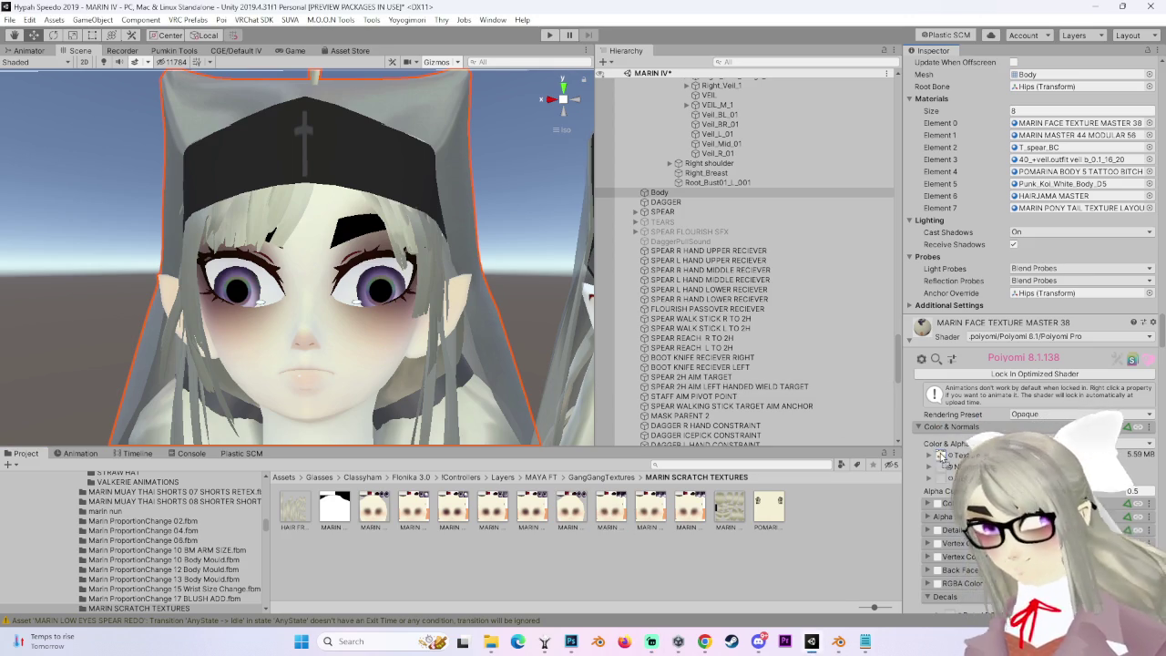
scroll("down", 3)
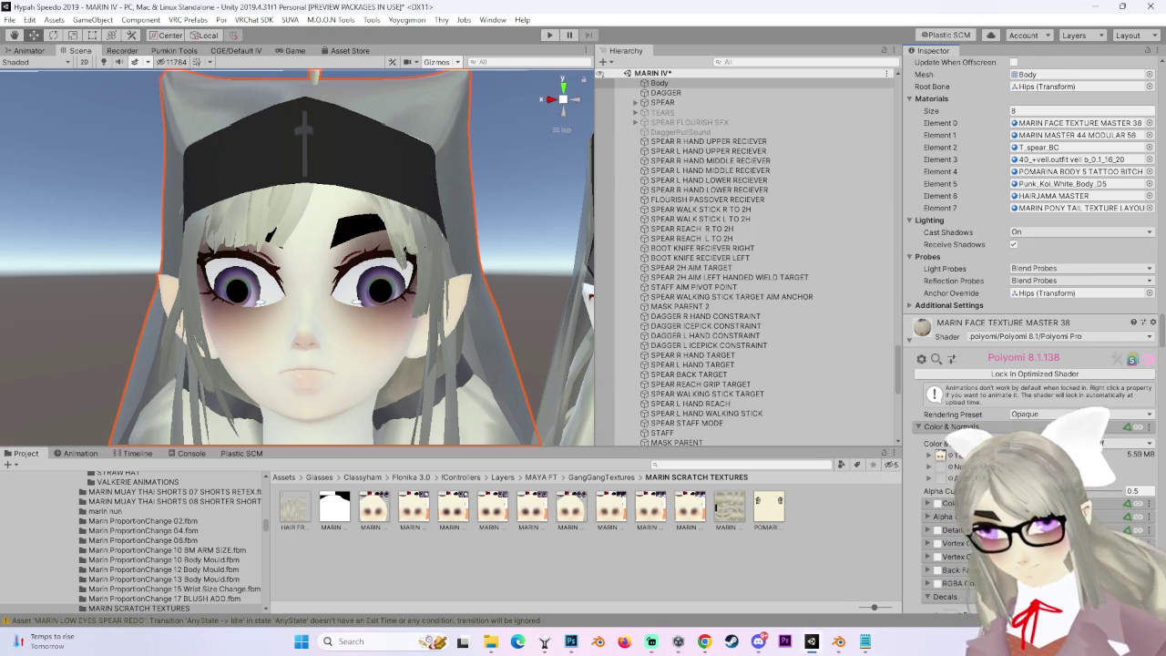
Uncheck Decal 0, view the face from her right side, and clear the selection.
scroll("down", 3)
left_click(946, 314)
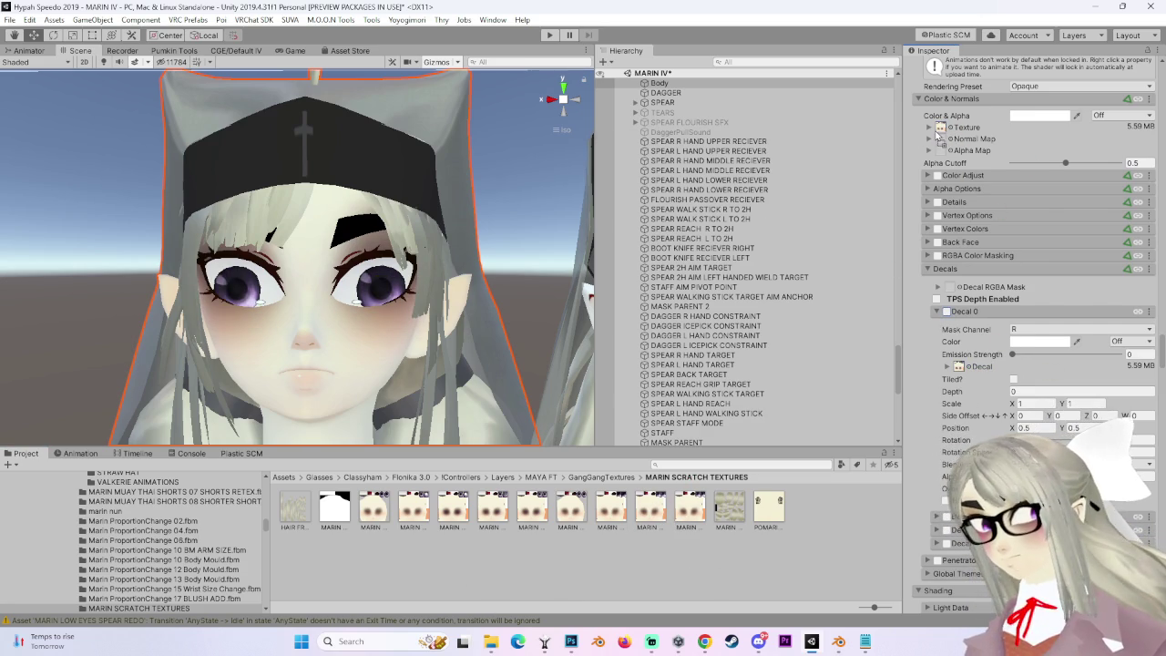
left_click_drag(377, 310, 462, 360)
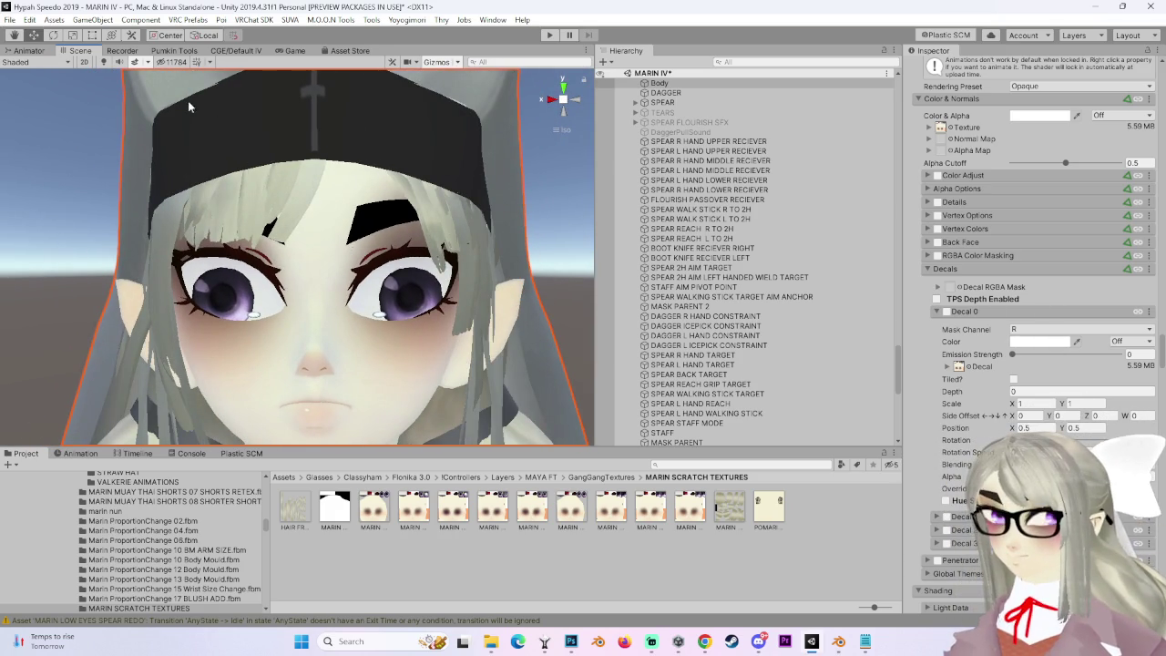
scroll("down", 3)
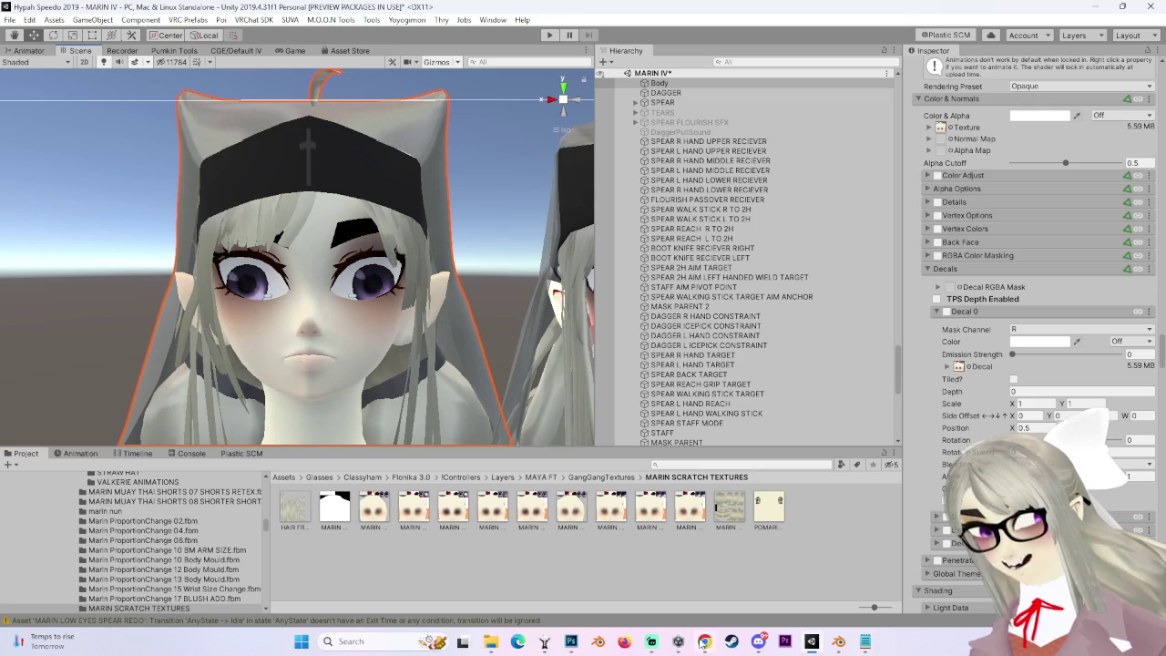
mouse_move(678, 642)
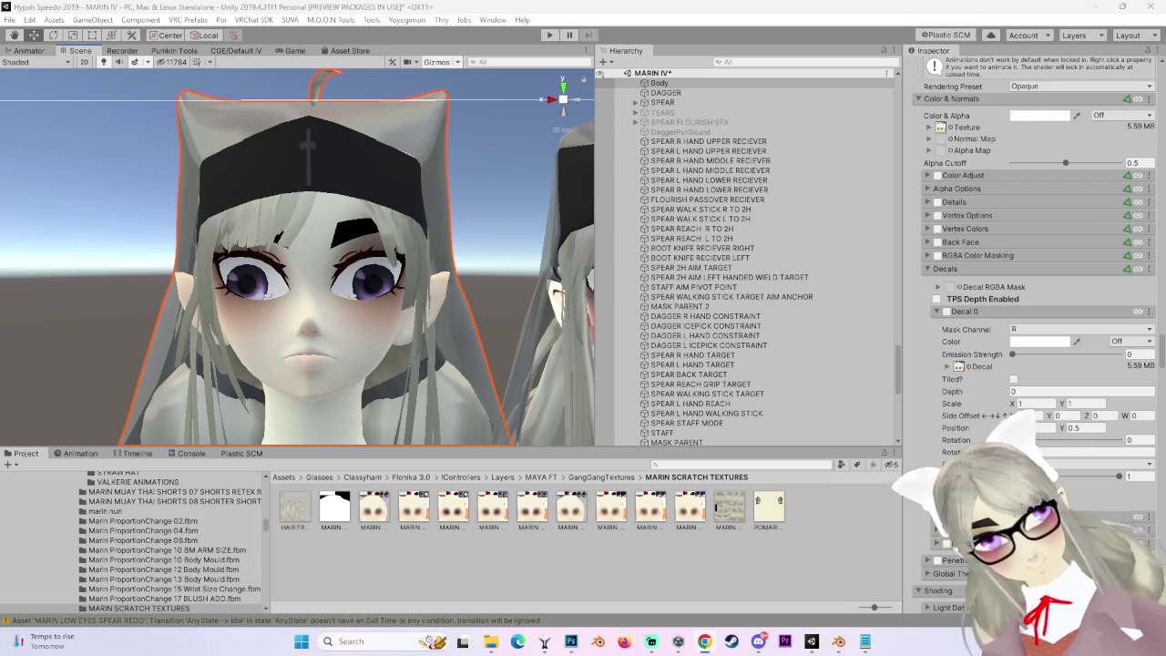
left_click(620, 536)
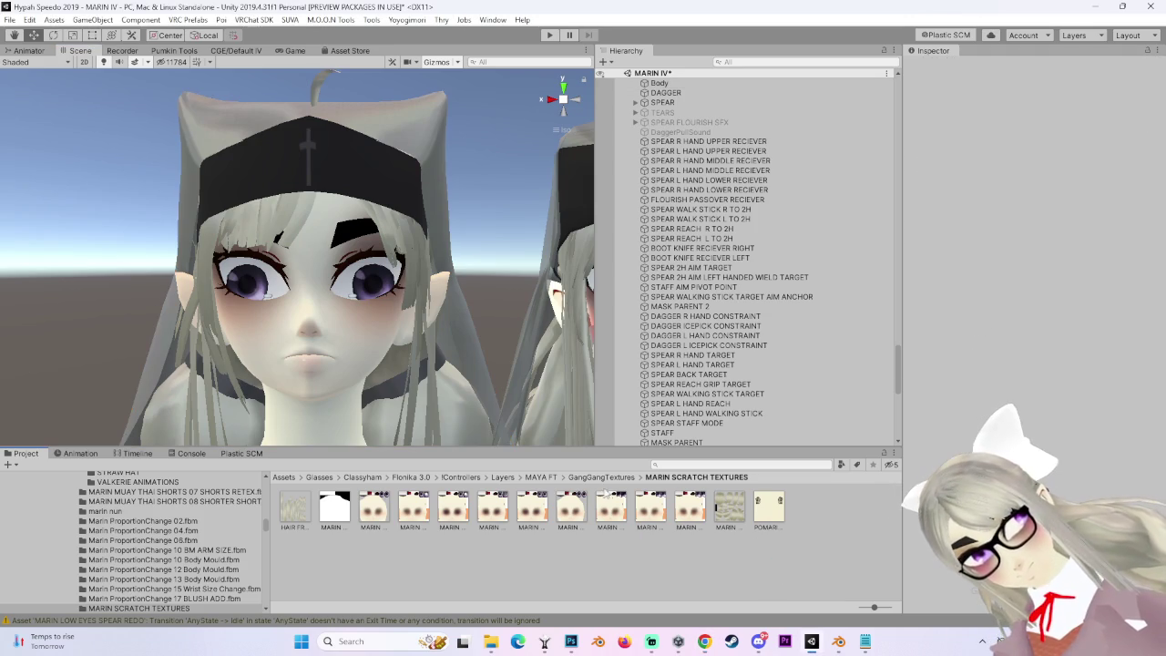
Select and frame the Body, then show MARIN FACE TEXTURE MASTER 39 5's import settings.
left_click(670, 84)
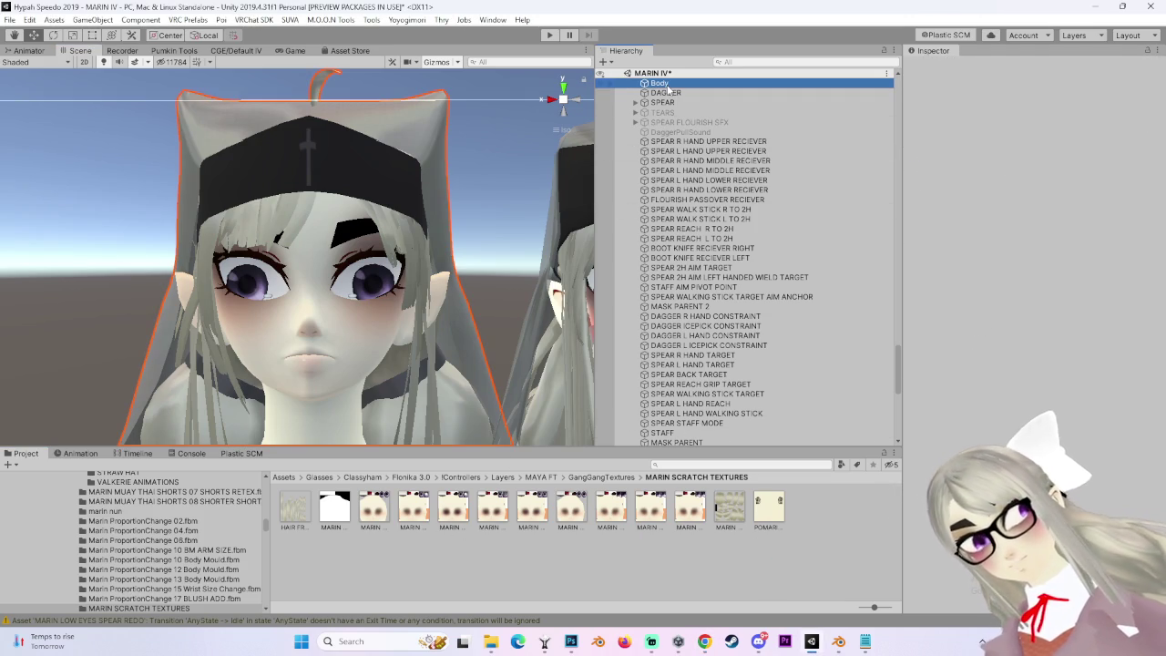
key("f")
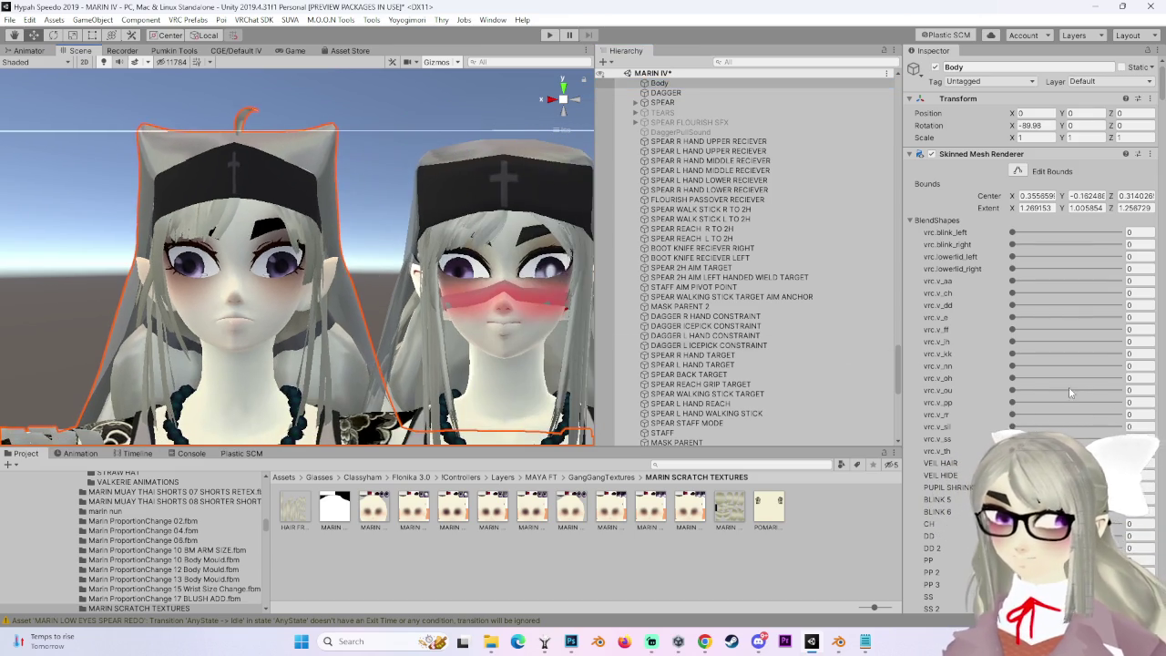
scroll("down", 3)
scroll("down", 3)
scroll("down", 3)
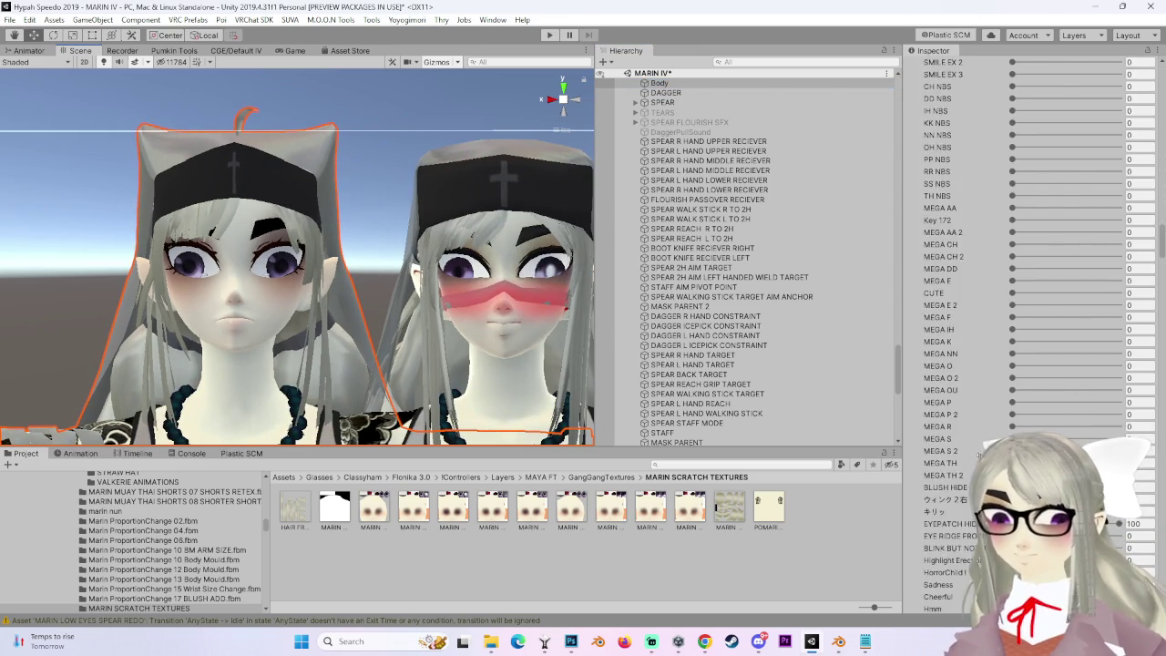
scroll("down", 3)
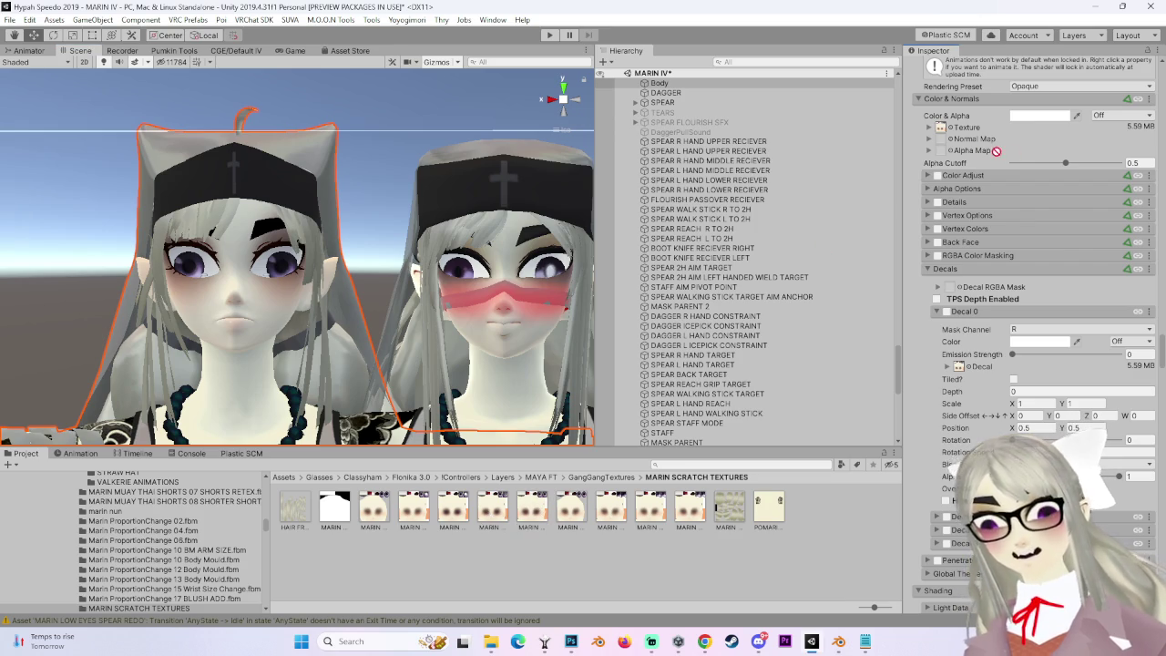
scroll("up", 3)
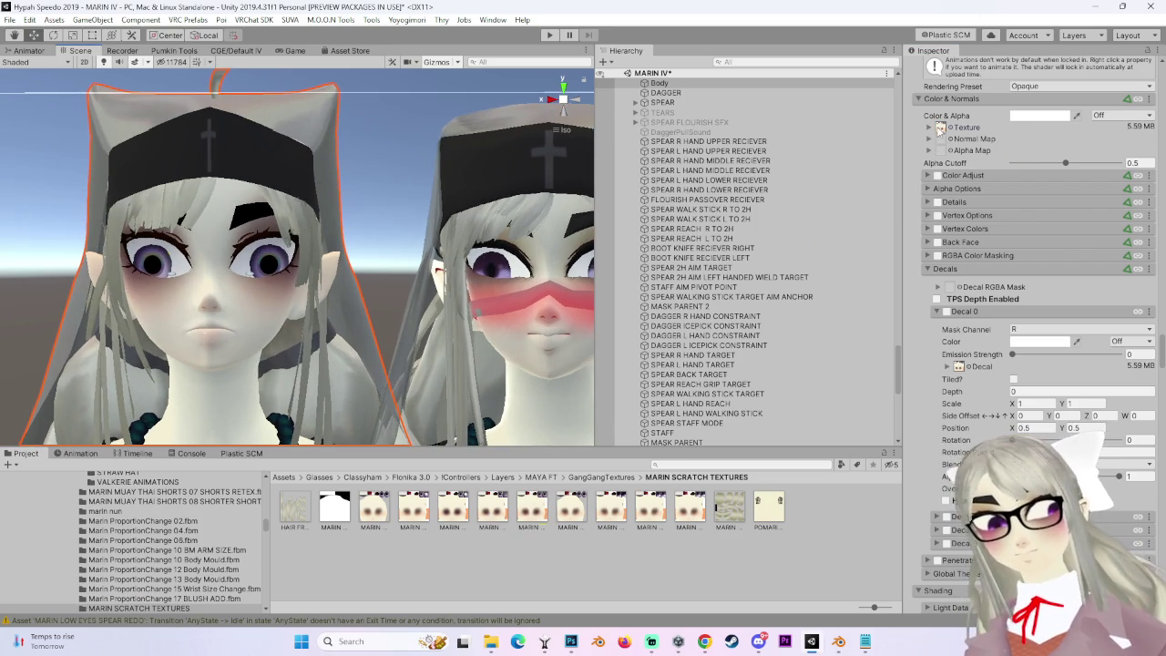
left_click(545, 506)
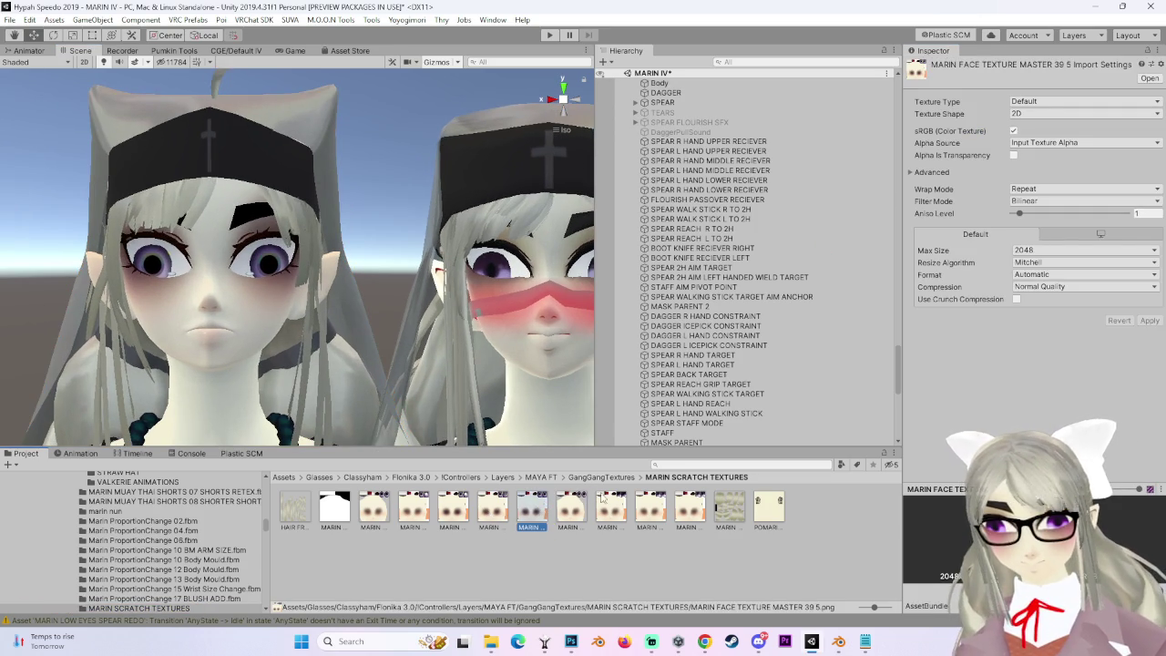
Browse neighbouring MARIN face textures' import settings, ending on MARIN FACE SHINE MAP.
left_click(582, 509)
left_click(521, 516)
left_click(496, 511)
left_click(543, 507)
left_click(456, 510)
left_click(415, 508)
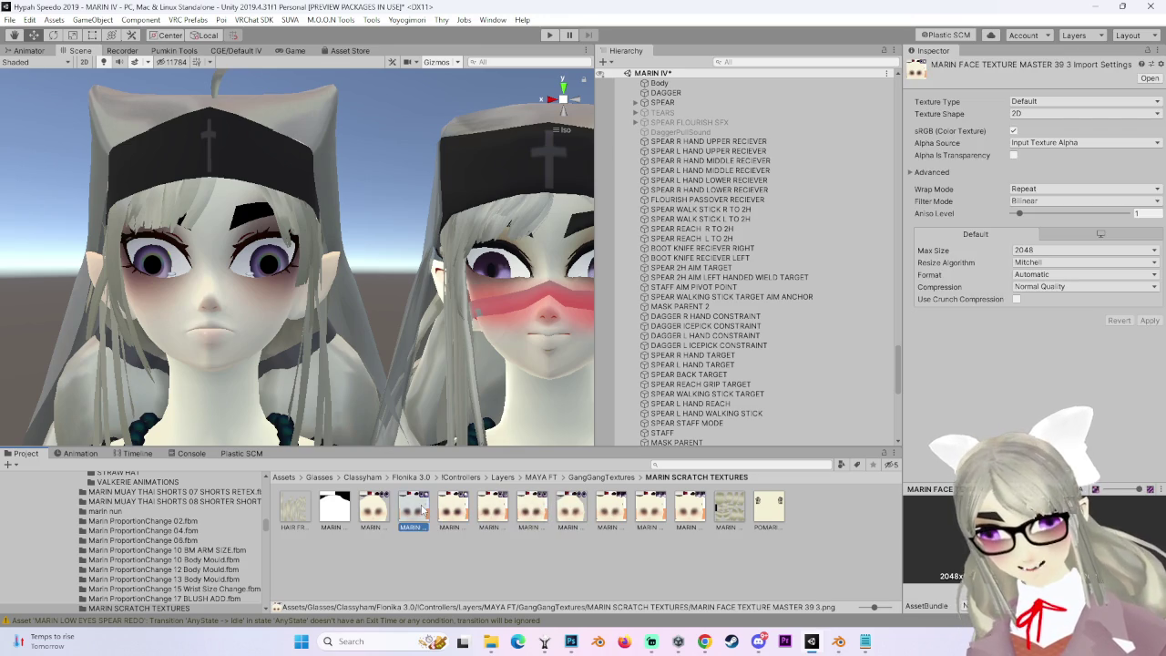
left_click(337, 503)
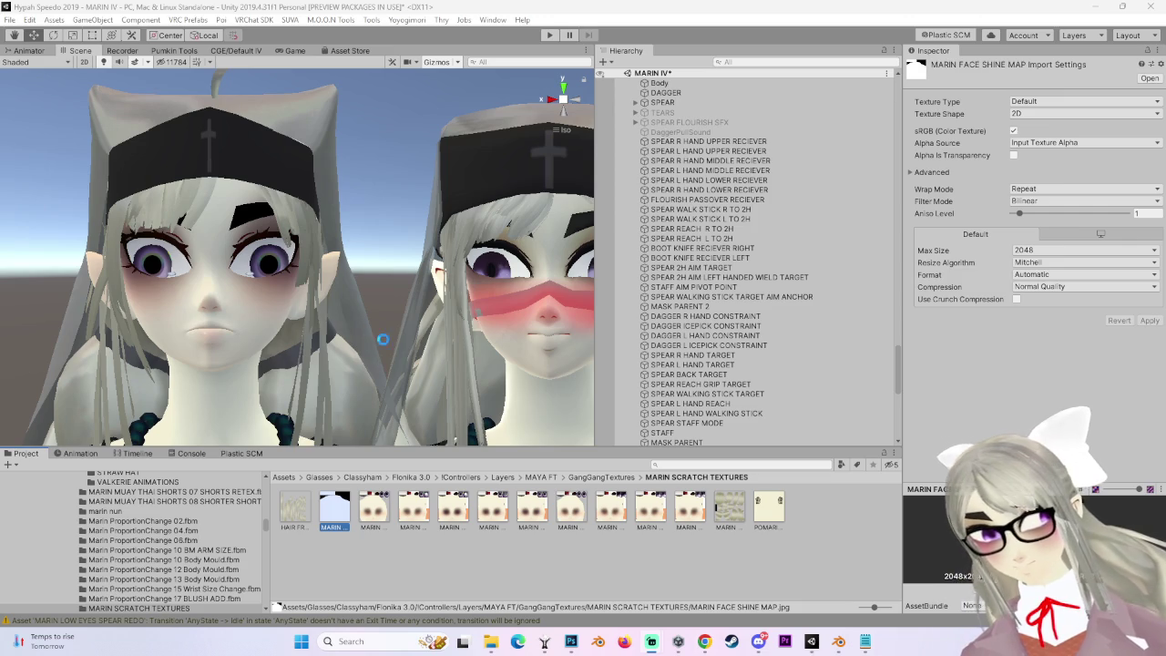
Locate MARIN THE LIGHTENED ONE 02 in the MARIN LAYLANETTE folder and reveal it in Explorer.
scroll("up", 3)
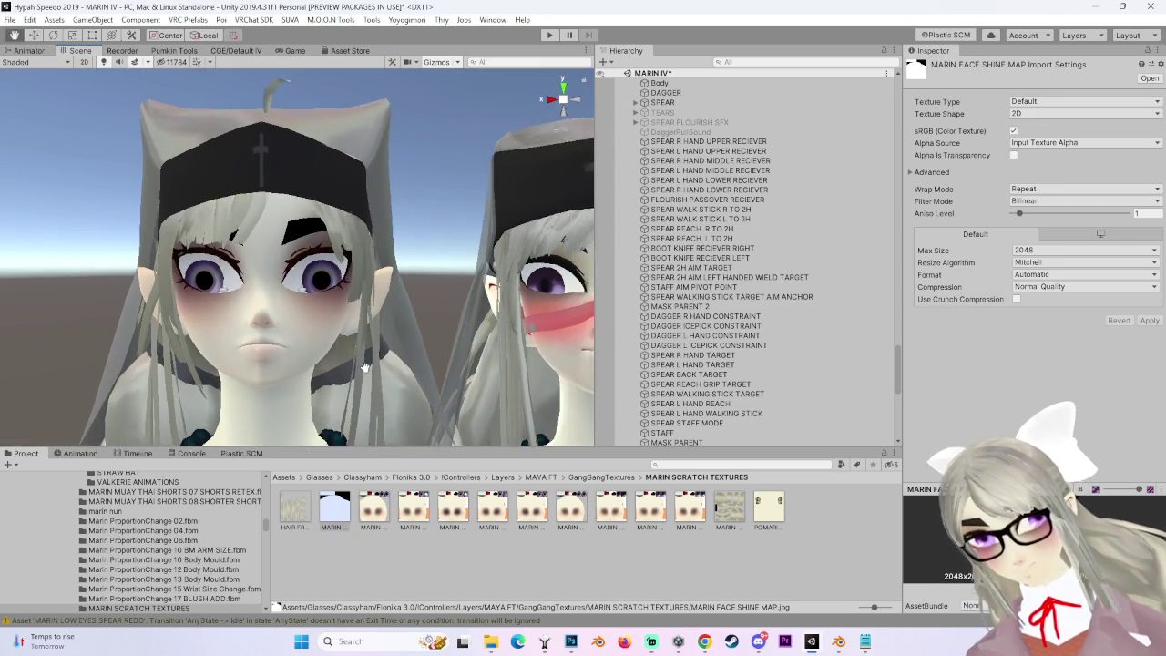
left_click(397, 368)
scroll("down", 3)
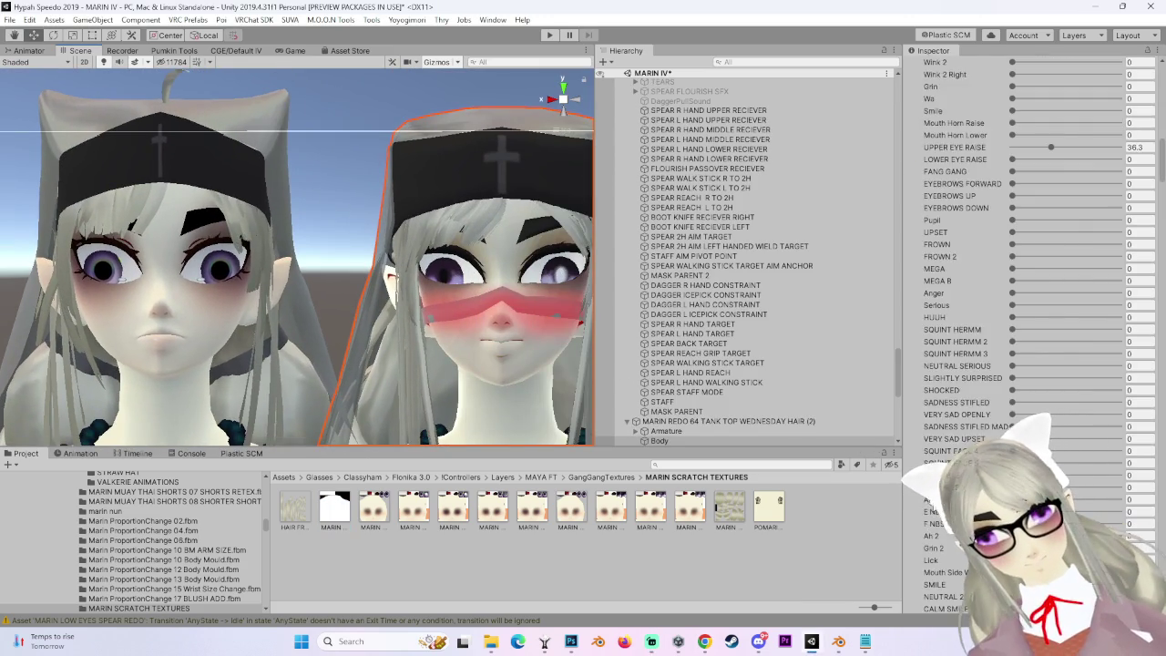
scroll("down", 3)
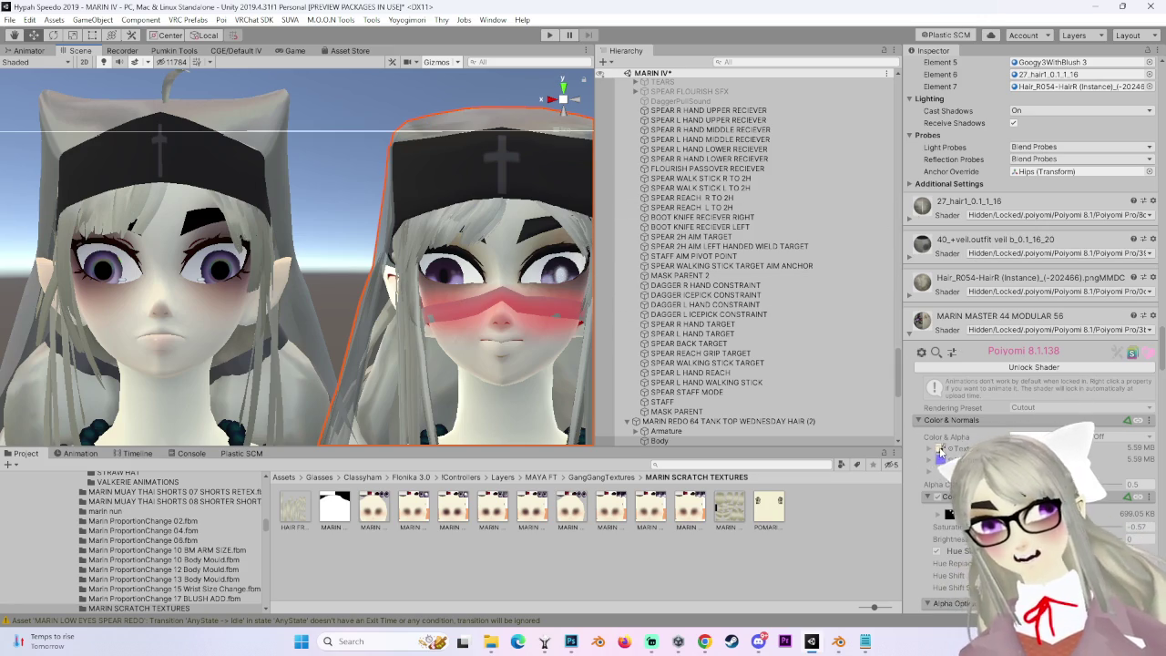
left_click(950, 514)
right_click(499, 542)
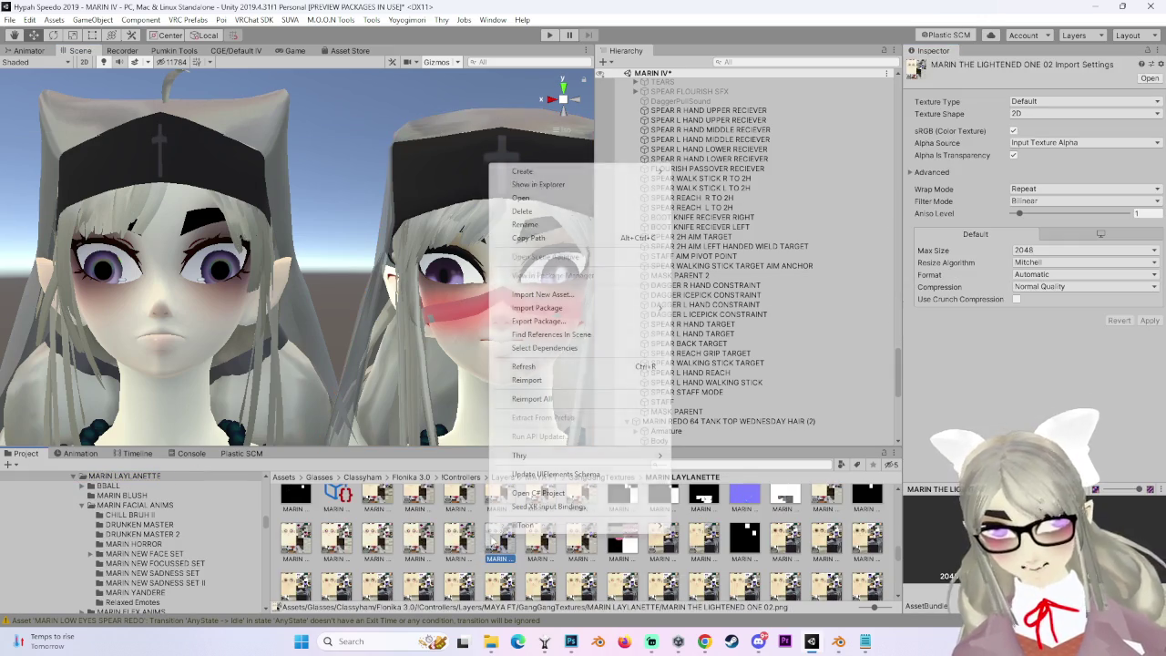
left_click(594, 183)
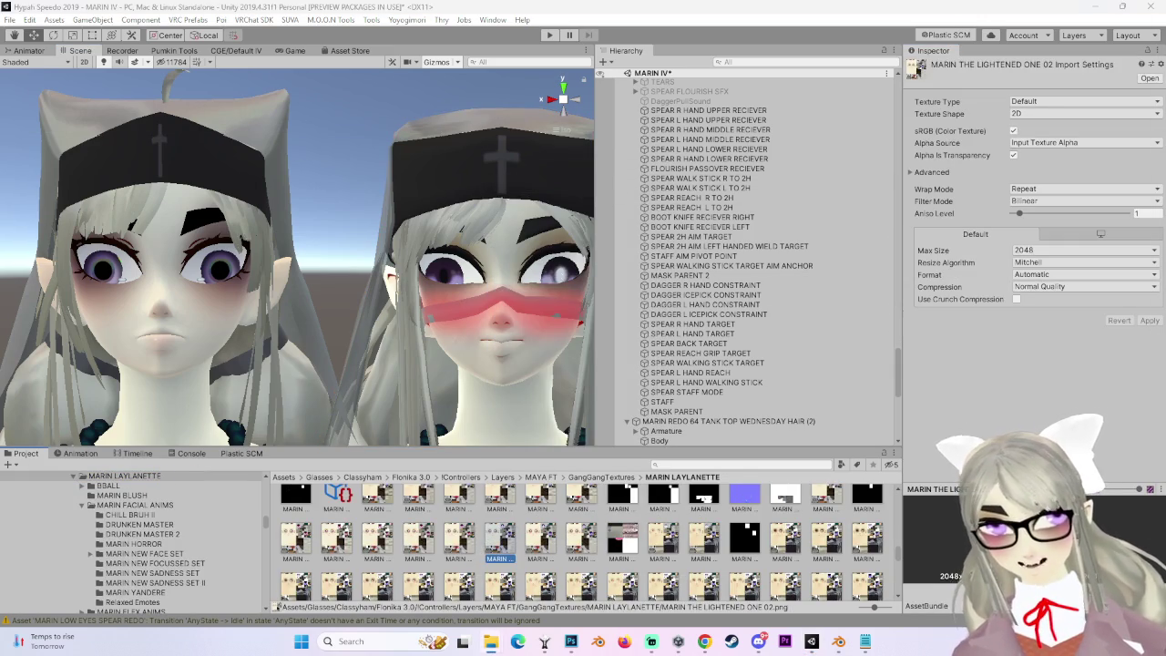
Open MARIN THE LIGHTENED ONE 02 in Photoshop and move an oval selection of its purple eye into the face texture.
left_click_drag(499, 542, 625, 44)
scroll("up", 3)
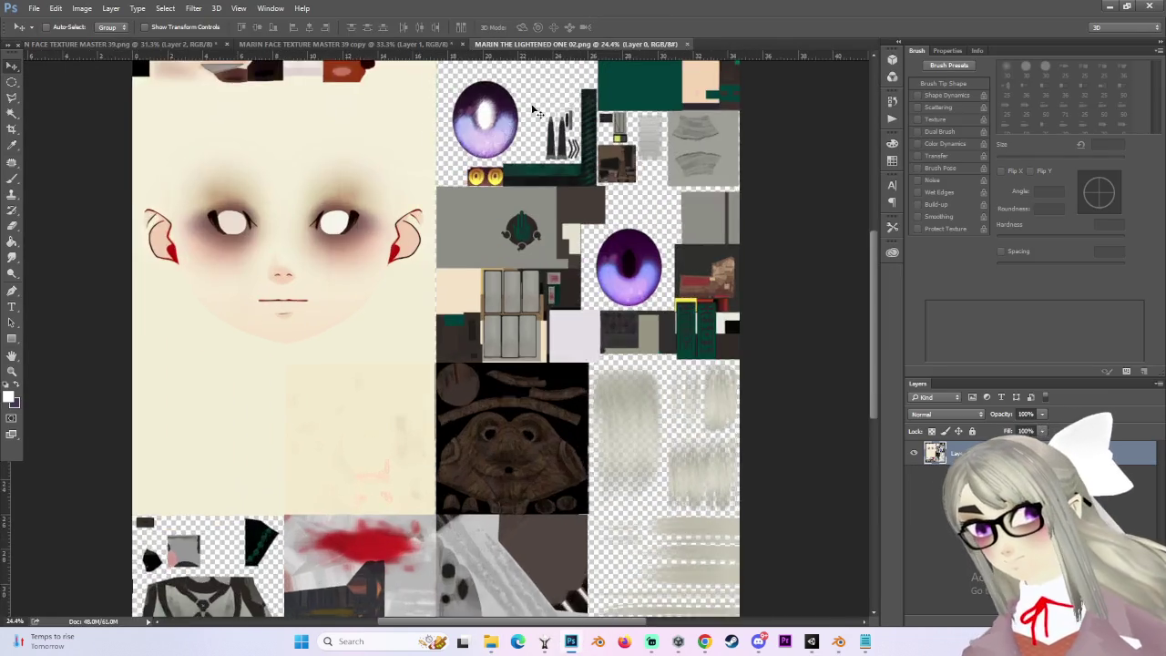
right_click(10, 87)
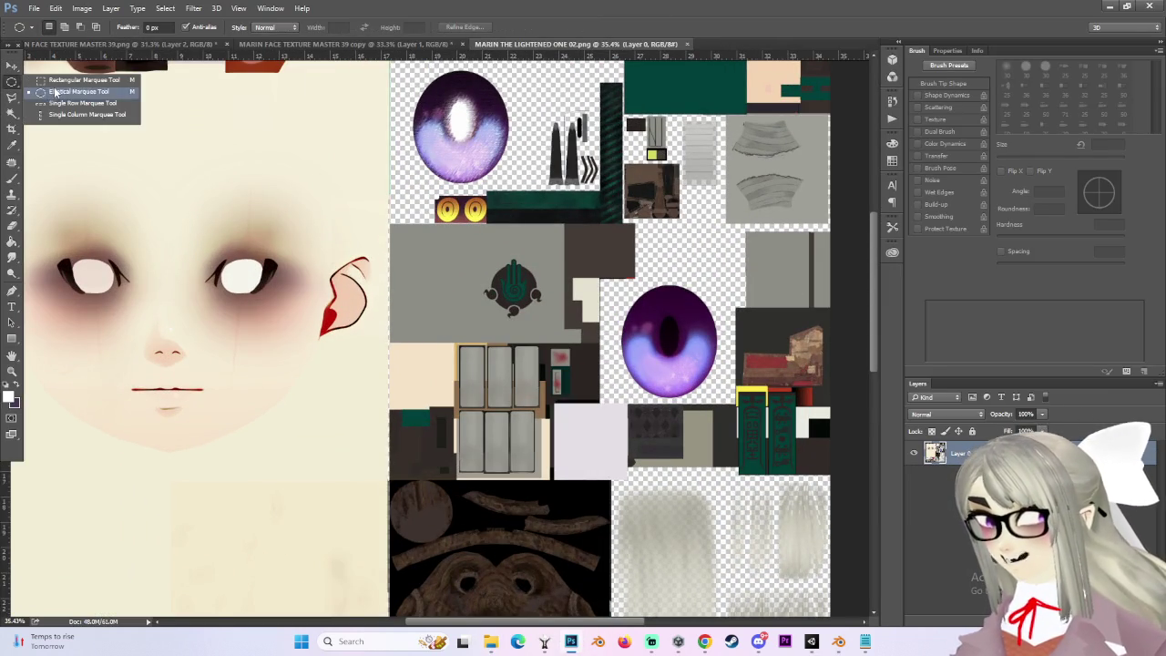
left_click(54, 91)
left_click_drag(622, 278, 738, 394)
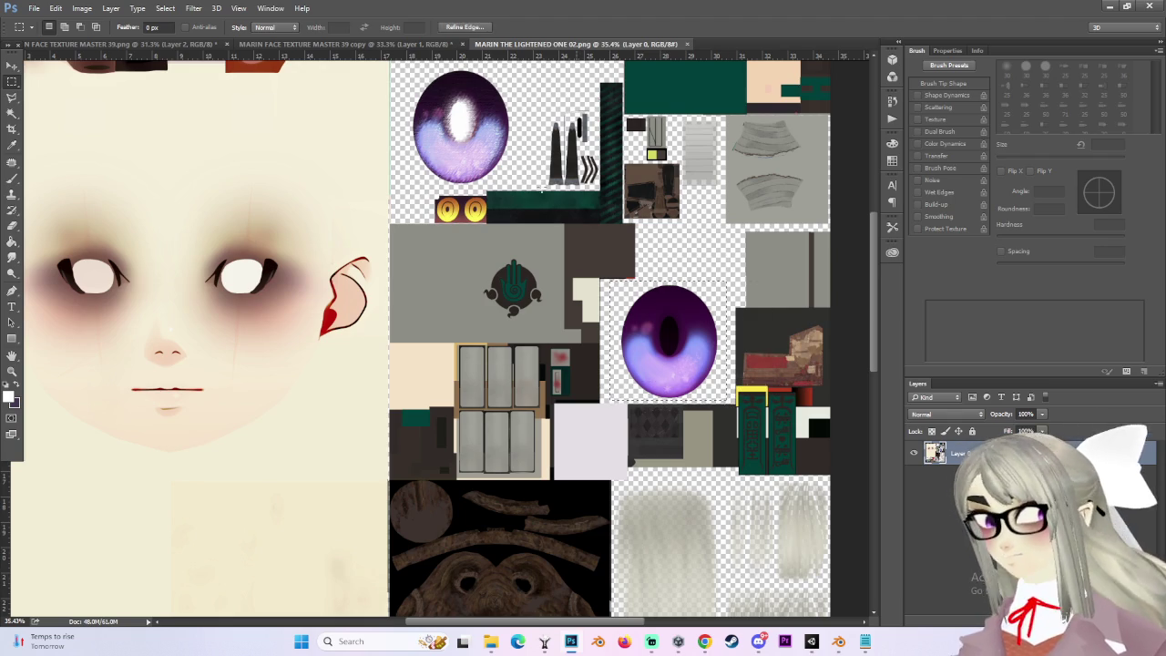
left_click_drag(532, 169, 526, 190)
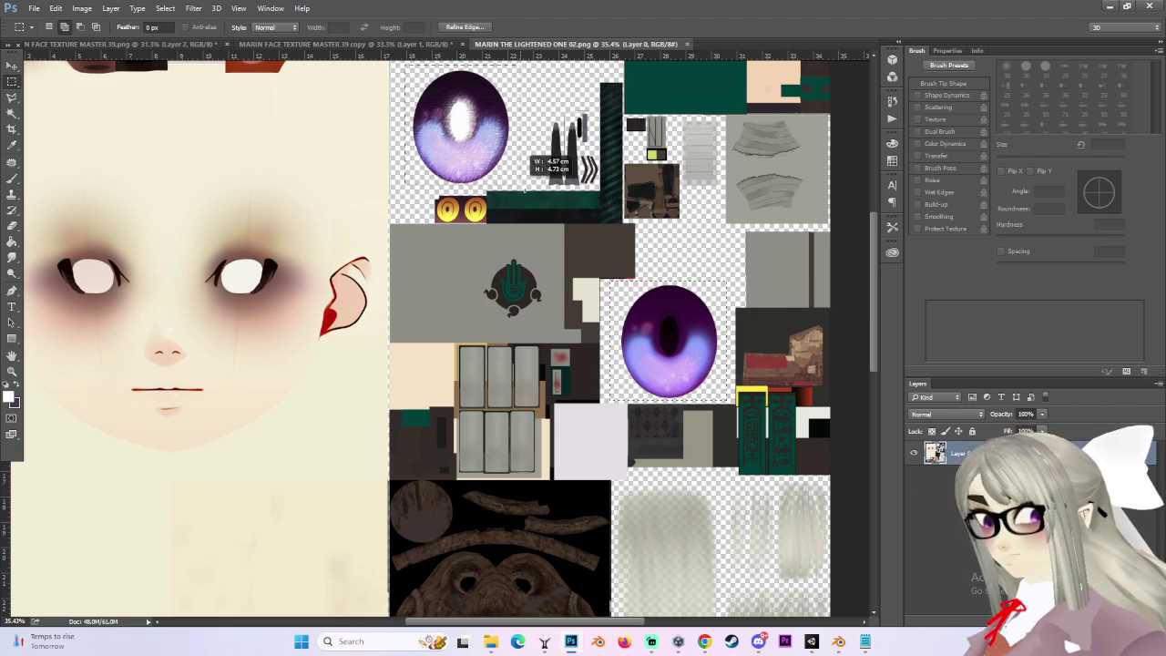
left_click(11, 65)
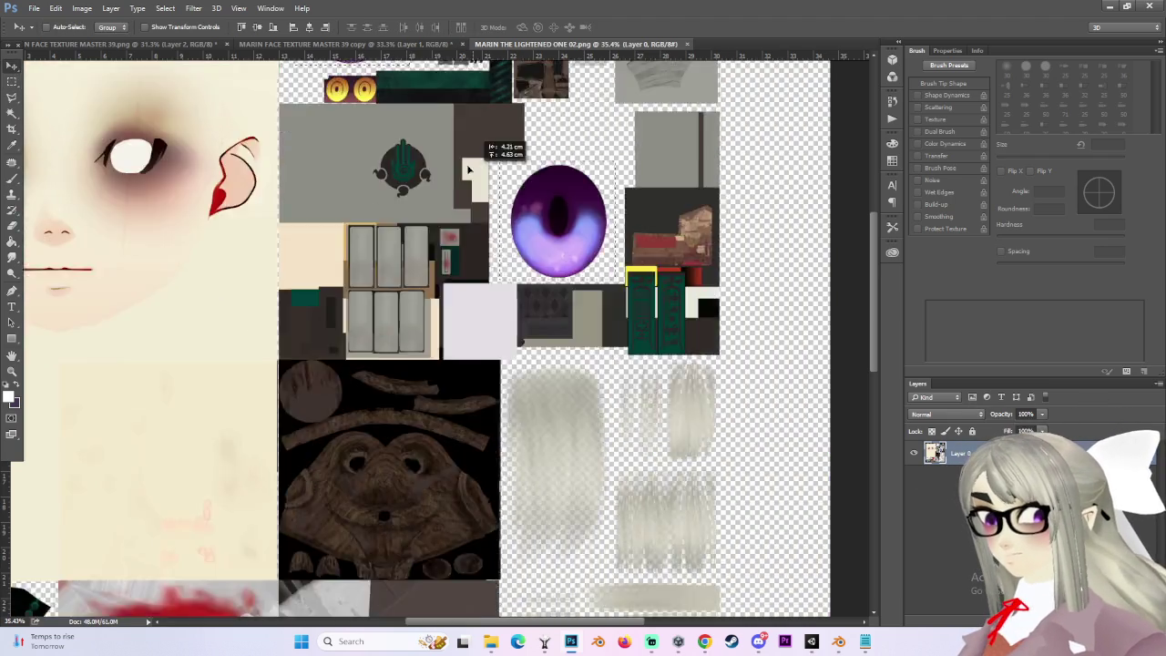
left_click_drag(696, 356, 544, 445)
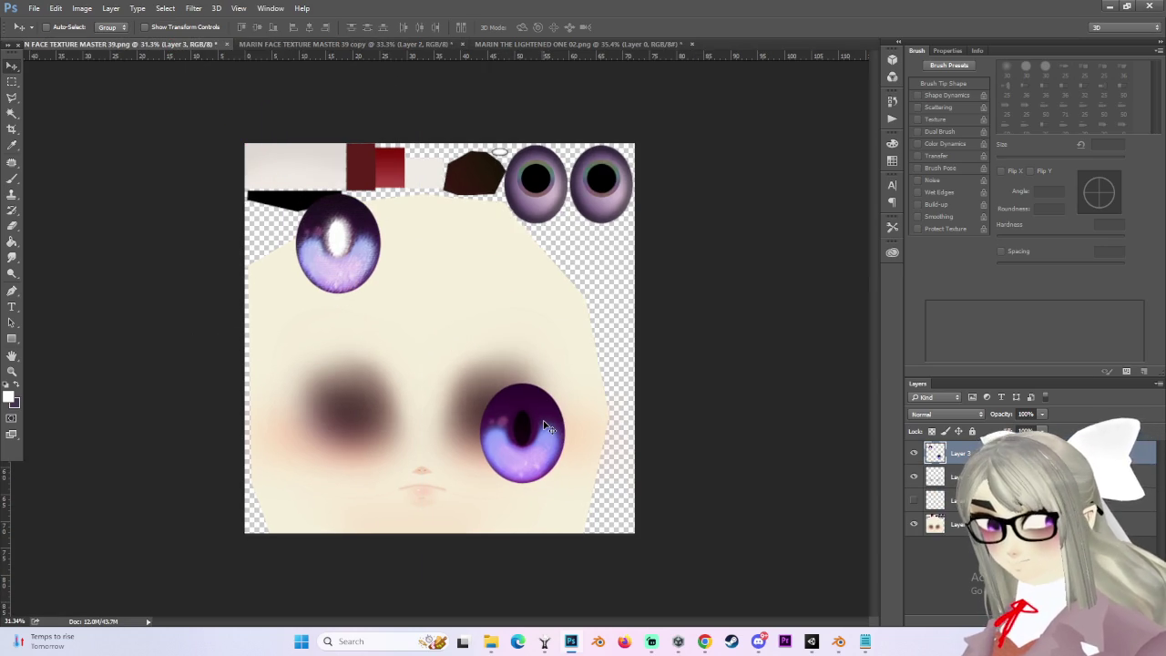
Duplicate the pasted eye onto a new layer and squash the copy slightly.
key("ctrl+t")
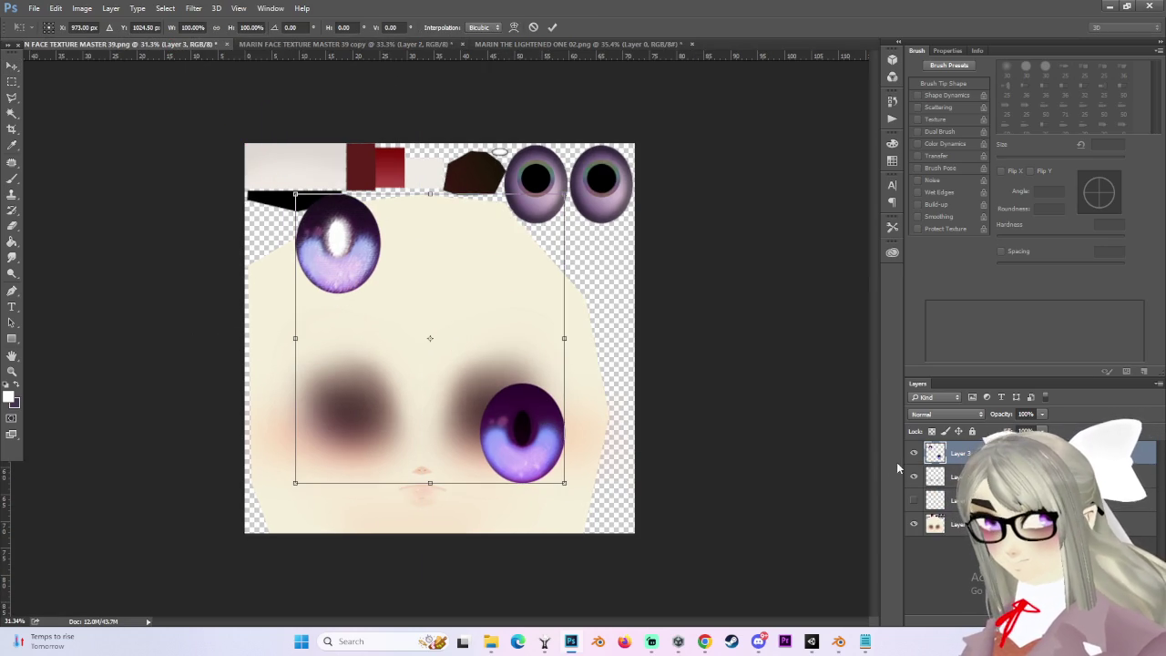
left_click(18, 81)
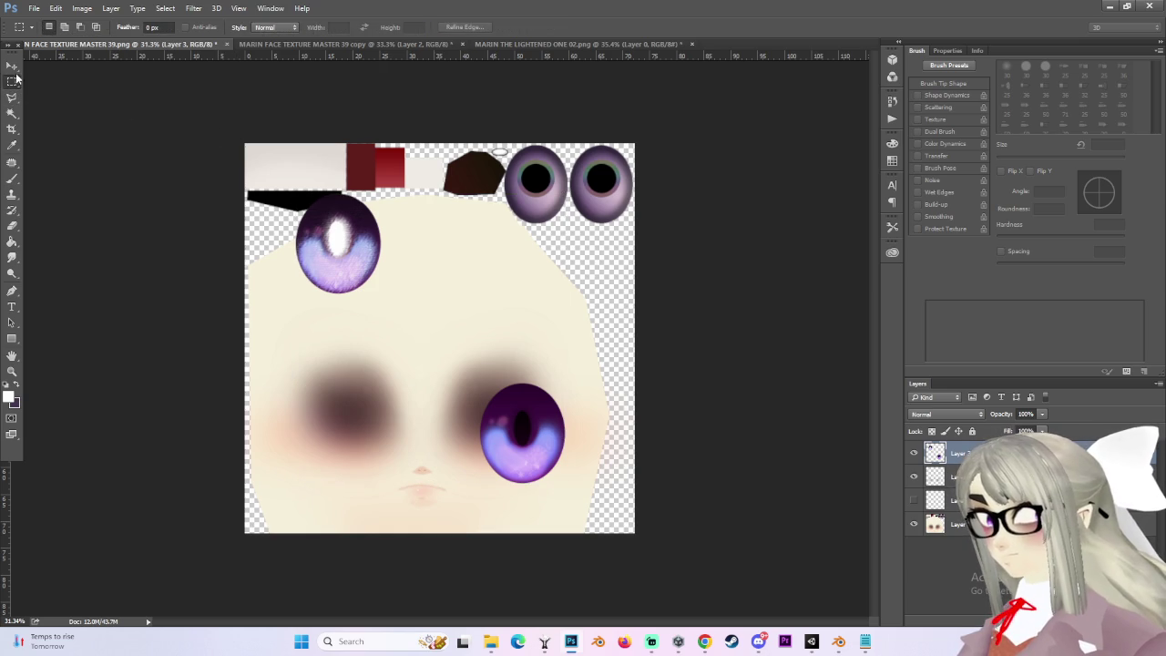
left_click_drag(445, 348, 599, 502)
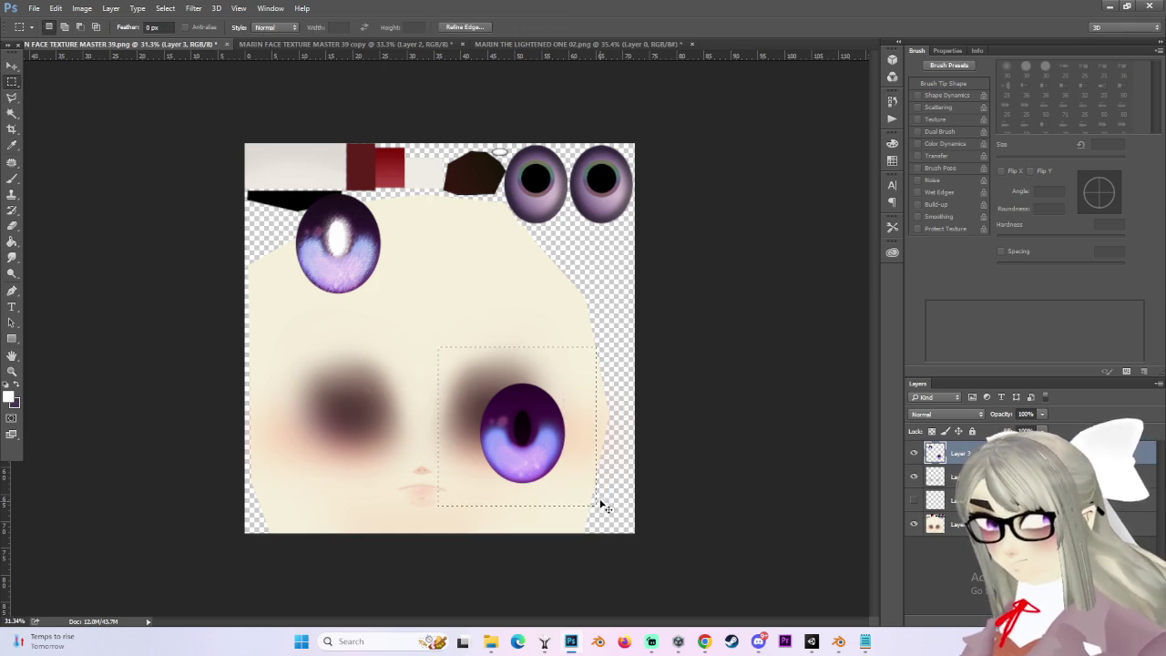
key("ctrl+j")
scroll("up", 3)
scroll("up", 3)
key("ctrl+t")
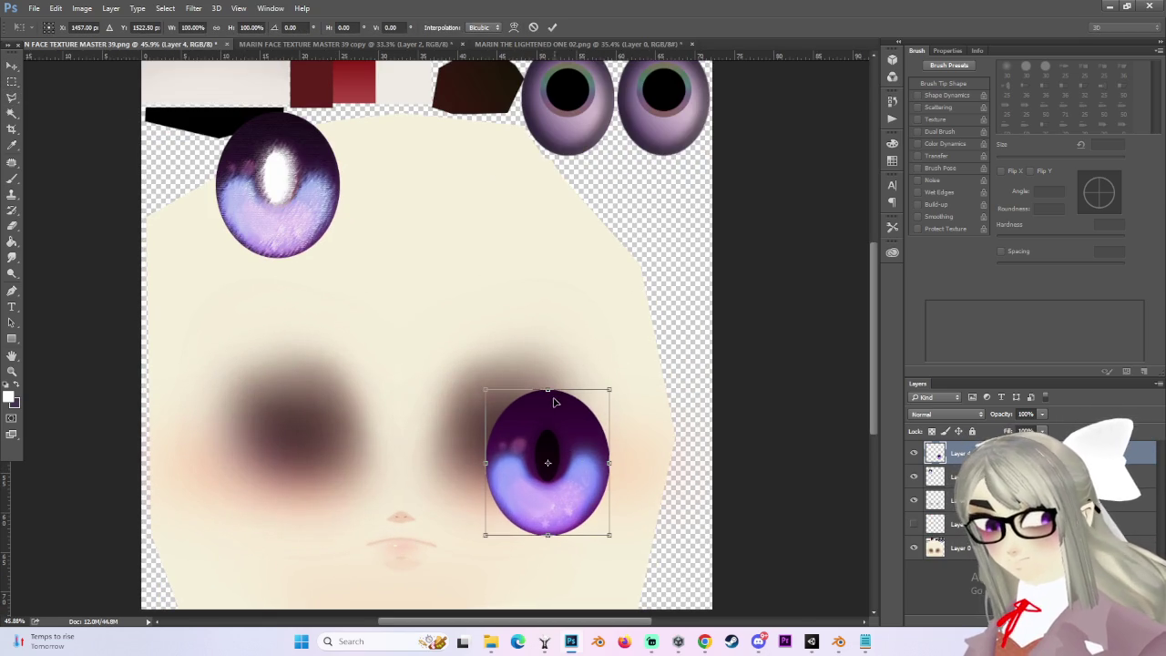
left_click_drag(551, 394, 545, 390)
scroll("up", 3)
left_click_drag(451, 538, 508, 226)
key("ctrl+z")
key("Return")
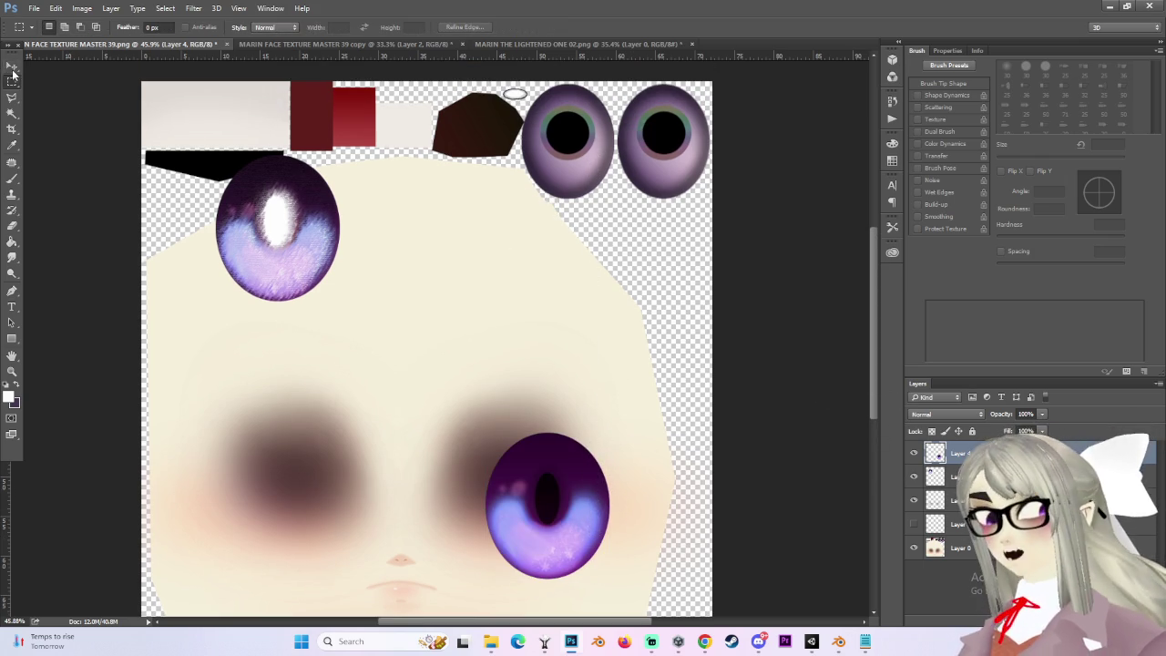
Move the eye copy up beside the top eyes and set it to Multiply blending.
left_click(12, 66)
left_click_drag(518, 493, 535, 142)
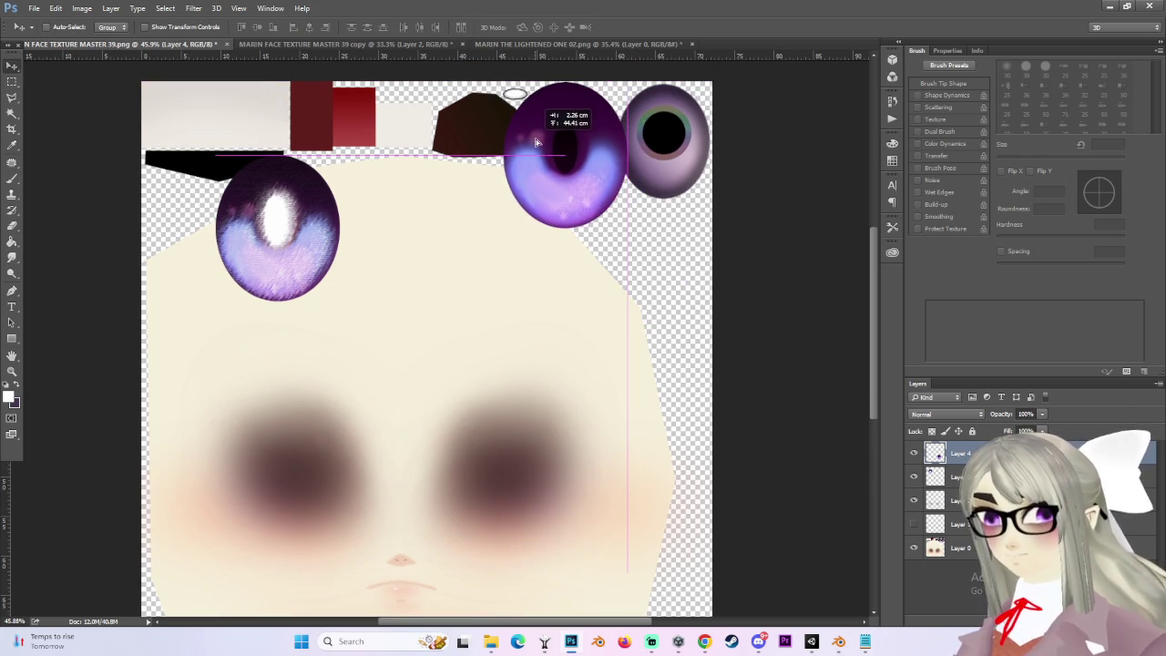
scroll("up", 3)
left_click(971, 414)
left_click(946, 462)
key("alt+shift+b")
left_click(941, 419)
left_click(939, 453)
Scale both eye layers together to about two-thirds height to fit the eye slot.
left_click(948, 477)
left_click_drag(337, 471, 453, 407)
left_click(948, 453)
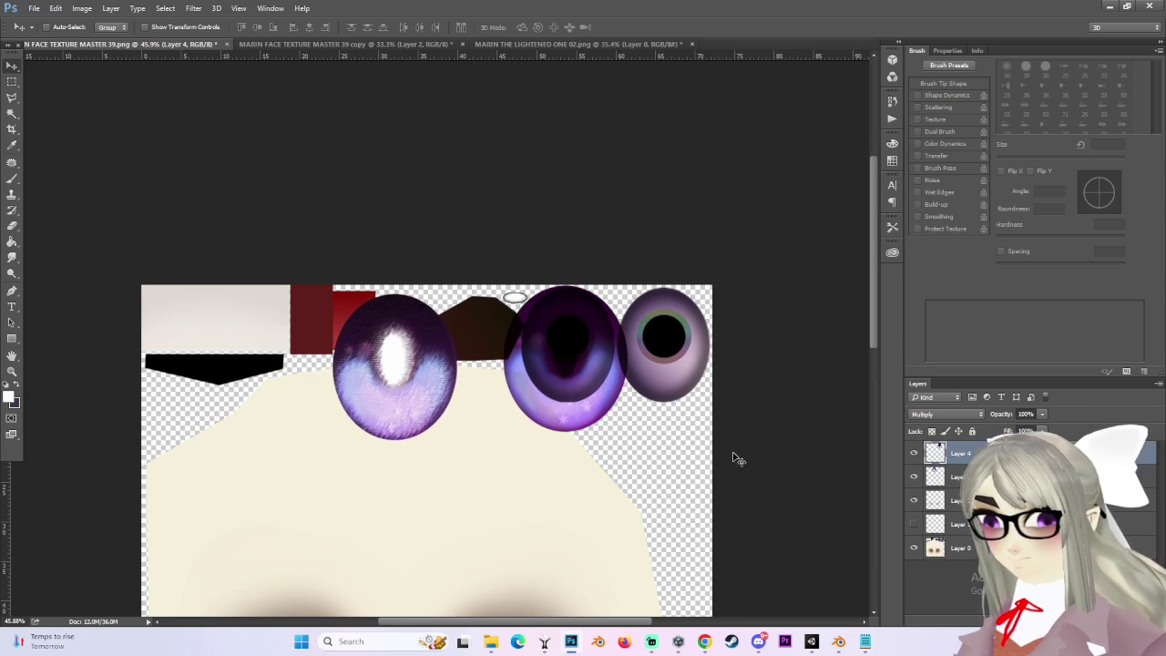
scroll("up", 3)
left_click(948, 477)
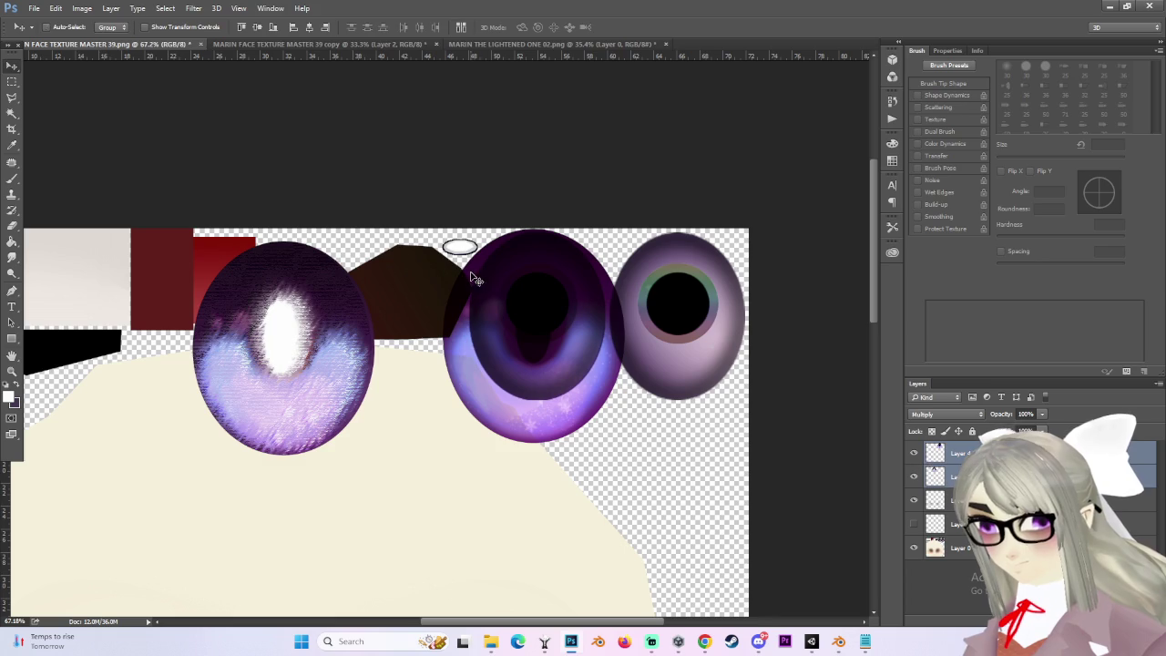
key("ctrl+t")
left_click_drag(423, 455, 433, 376)
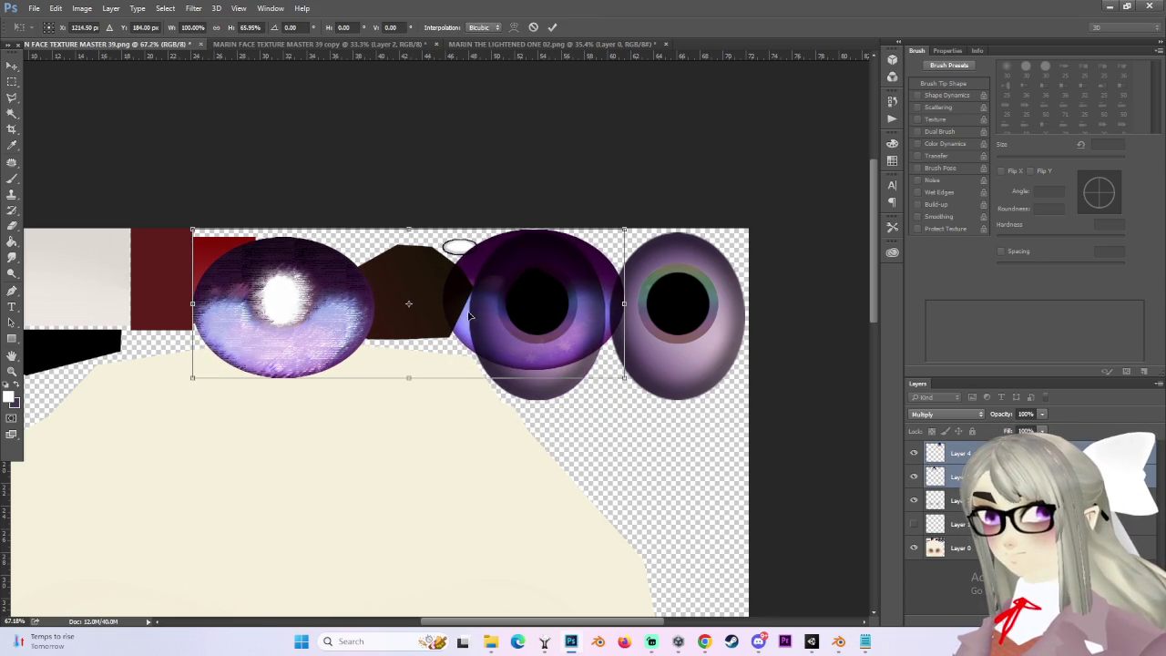
left_click_drag(631, 303, 552, 314)
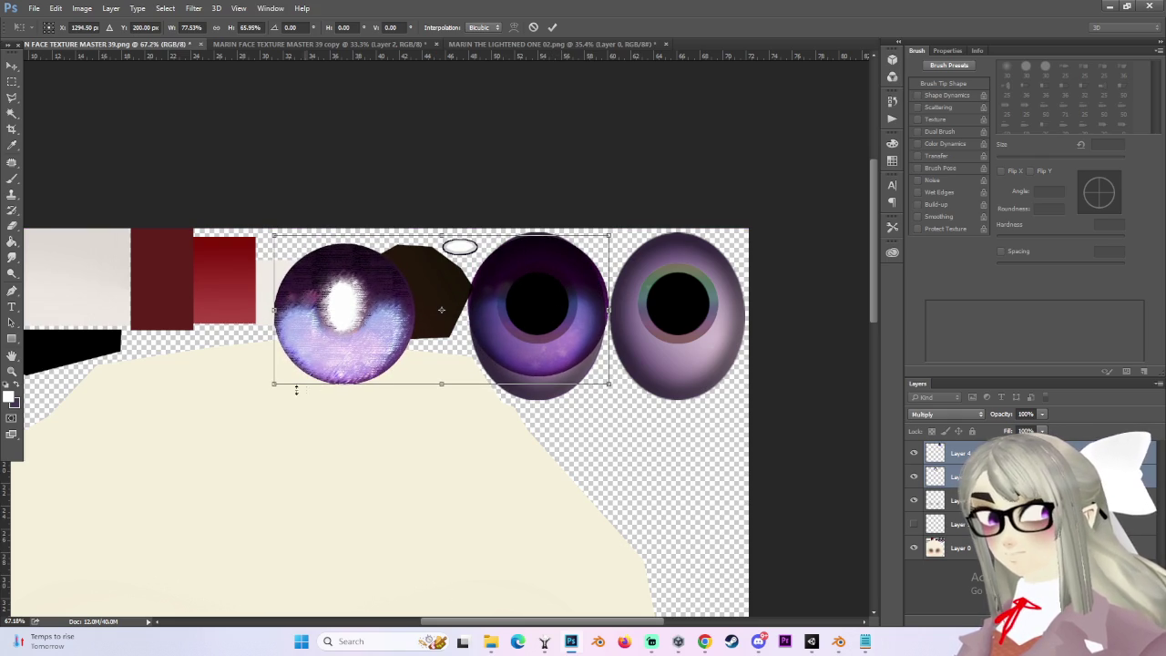
left_click_drag(276, 387, 303, 370)
left_click_drag(540, 302, 530, 306)
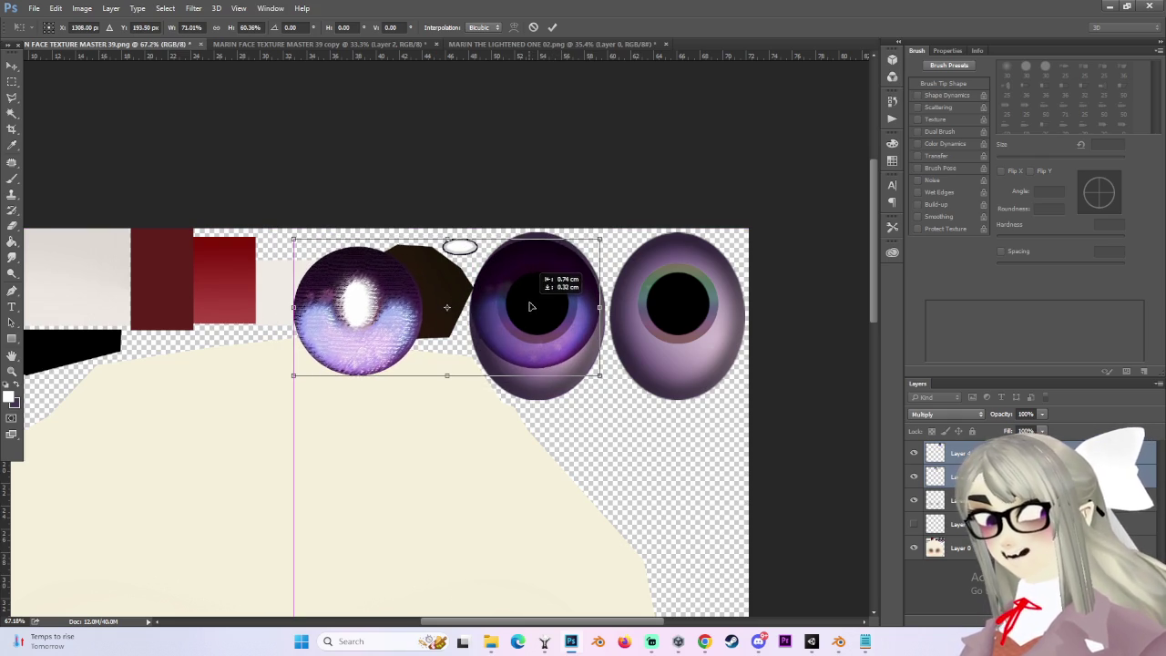
left_click_drag(600, 242, 603, 243)
left_click_drag(567, 304, 564, 301)
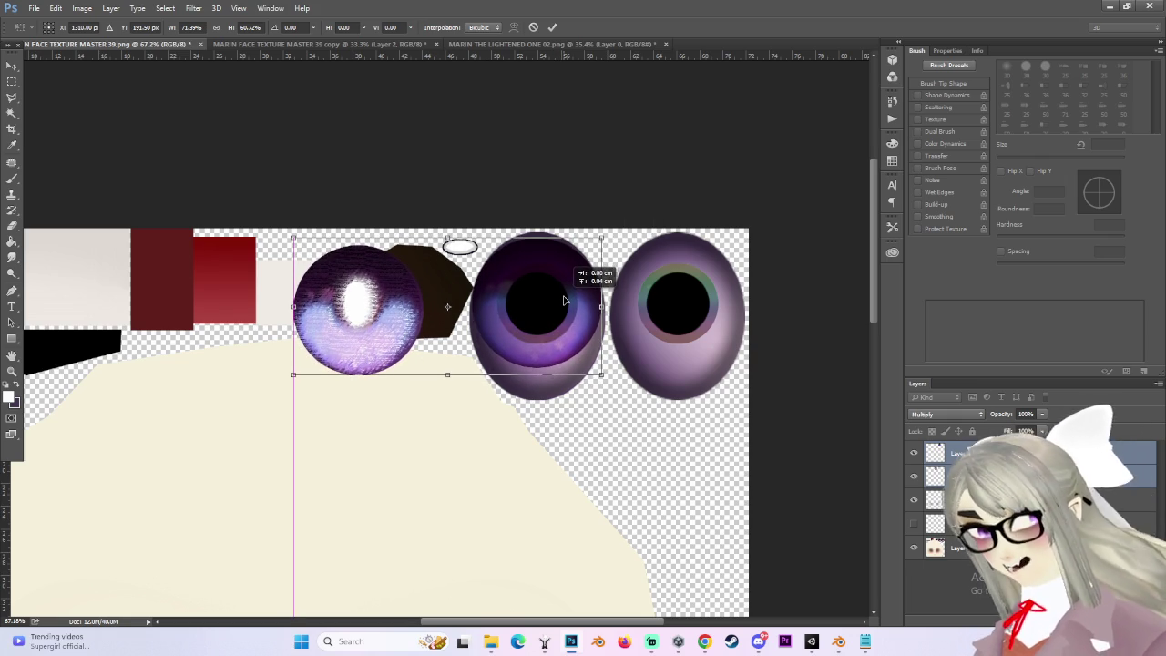
key("Return")
Move the first eye layer onto the right-hand eye texture.
scroll("up", 3)
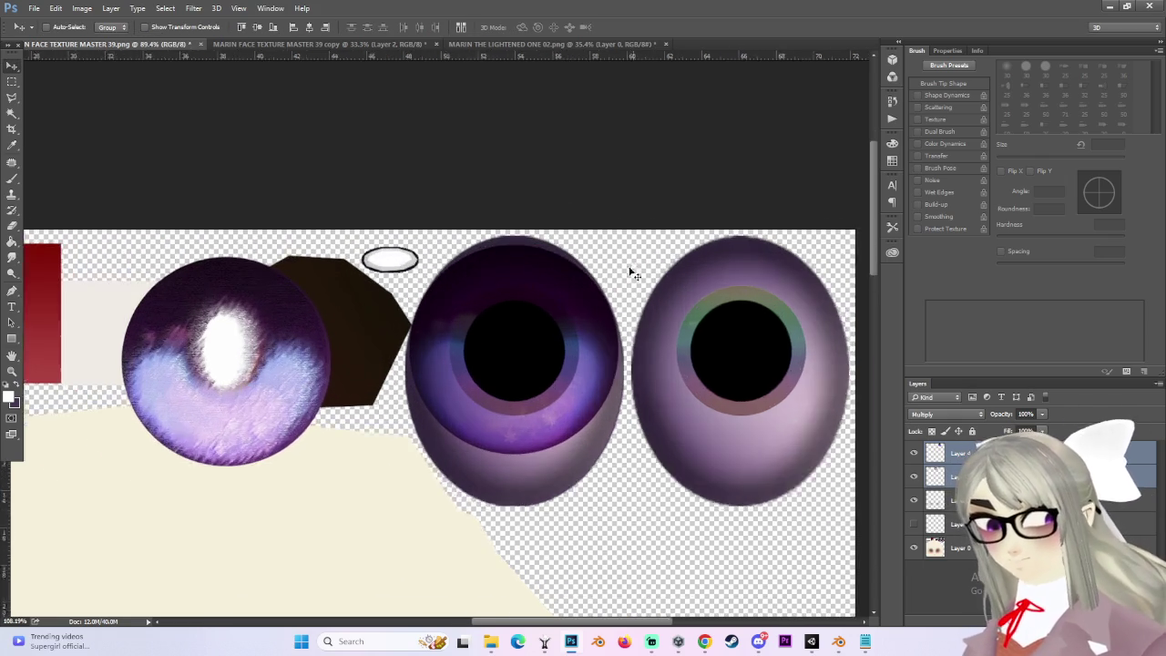
left_click(936, 477)
left_click(915, 477)
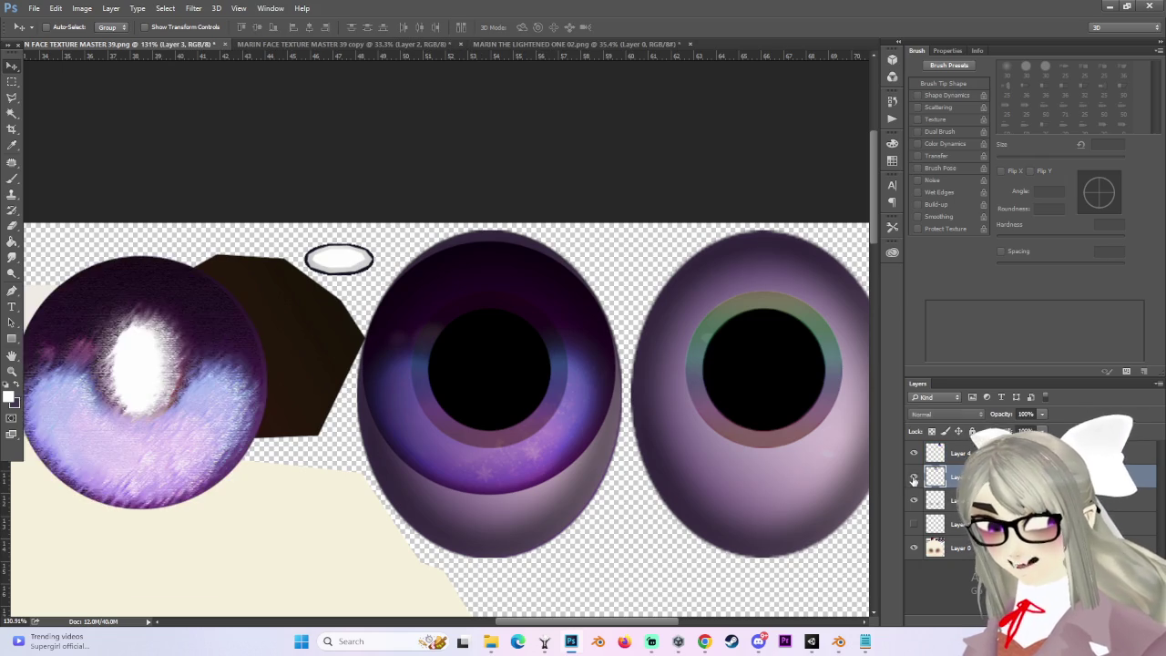
scroll("down", 3)
left_click_drag(181, 410, 599, 401)
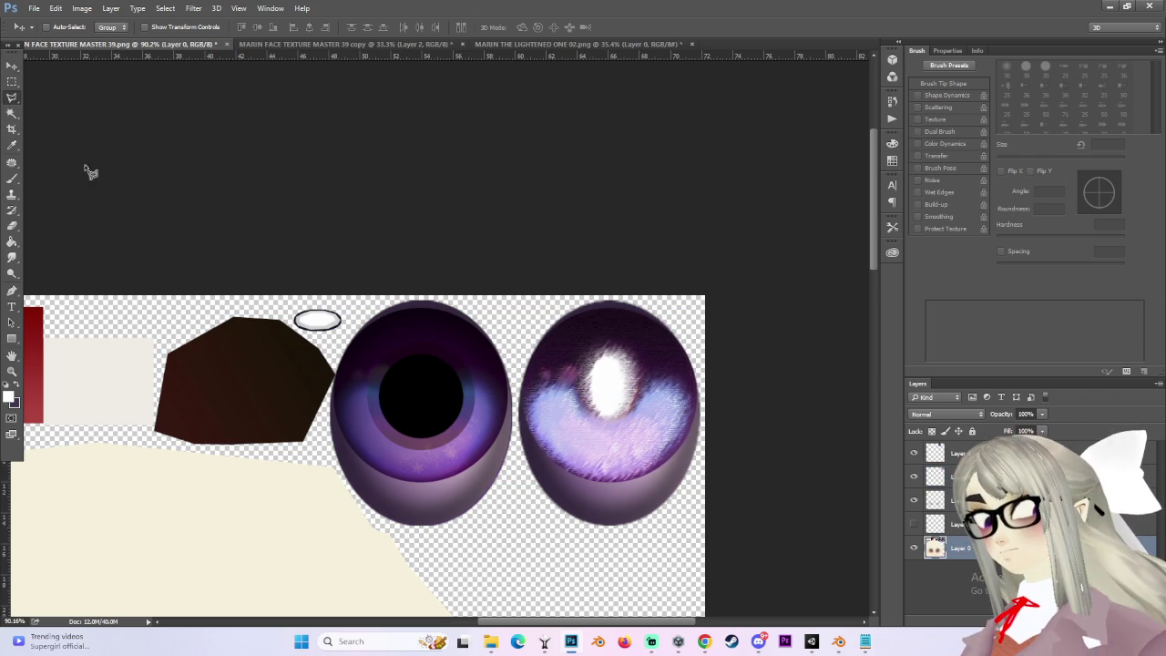
Trace a lasso around both eyes, then cancel and clear the selection.
left_click(12, 98)
left_click(329, 452)
left_click_drag(369, 510, 389, 531)
left_click_drag(473, 559, 310, 421)
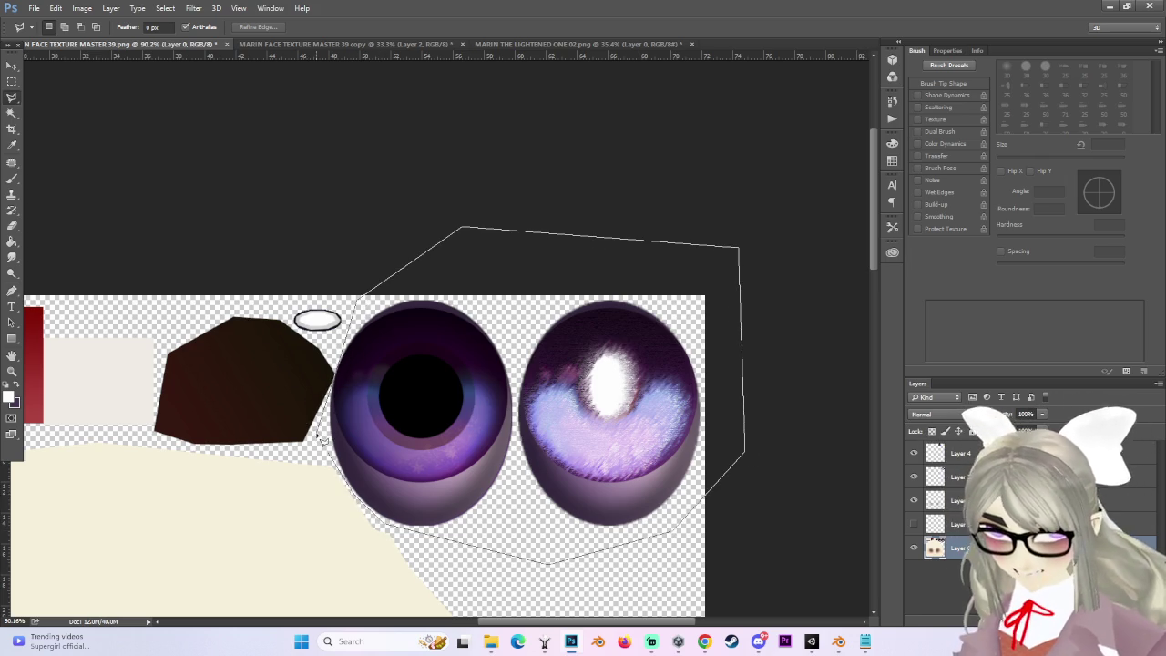
key("Escape")
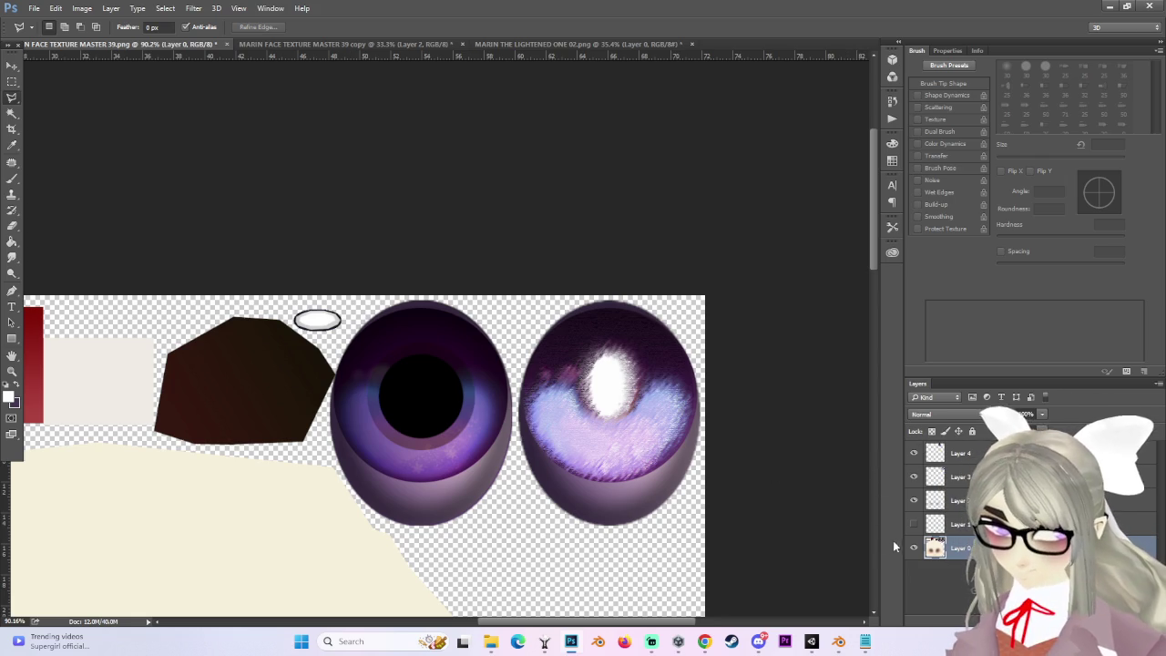
key("ctrl+z")
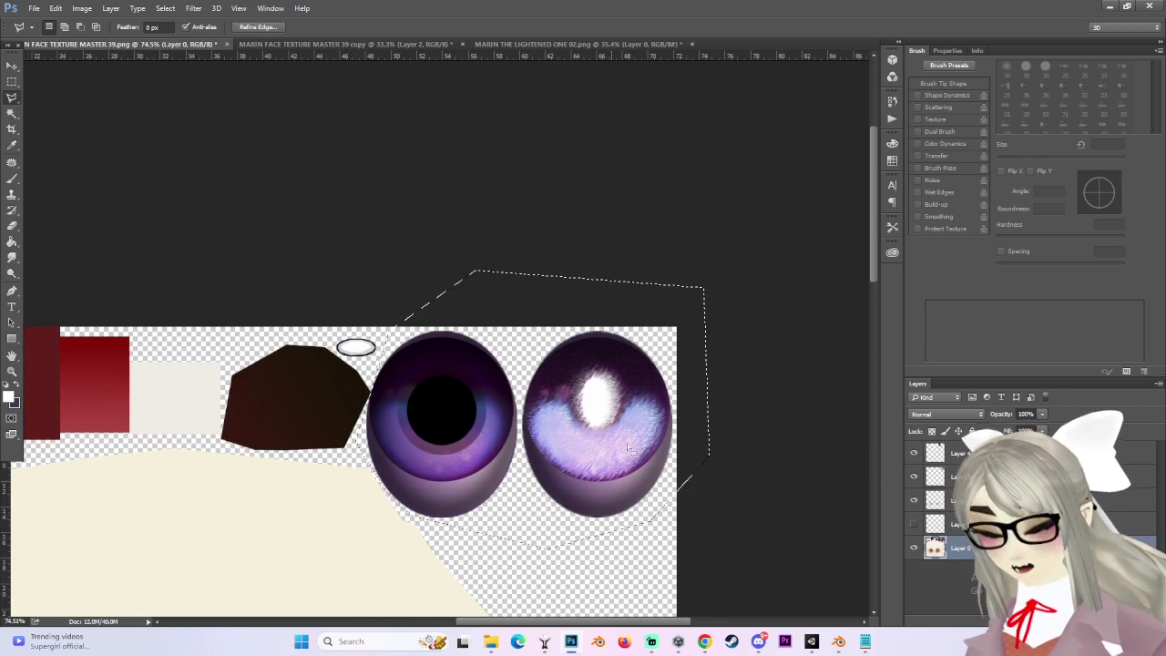
key("ctrl+d")
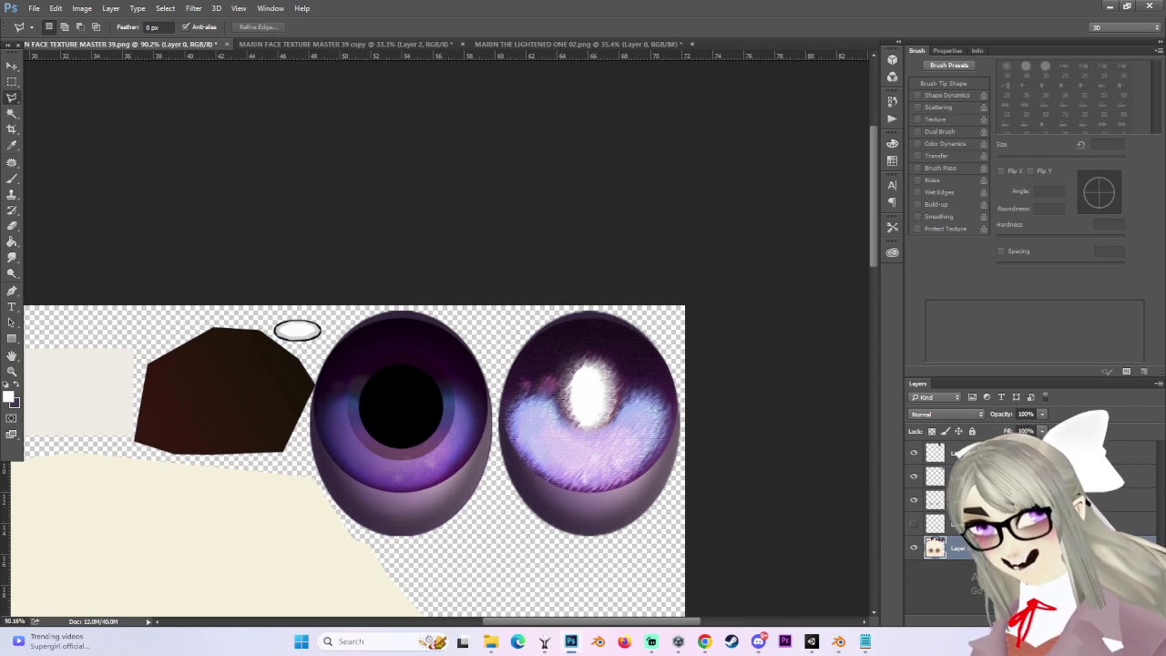
Check the iris layers, copy the lassoed eye area to Layer 5, and hide it.
scroll("down", 3)
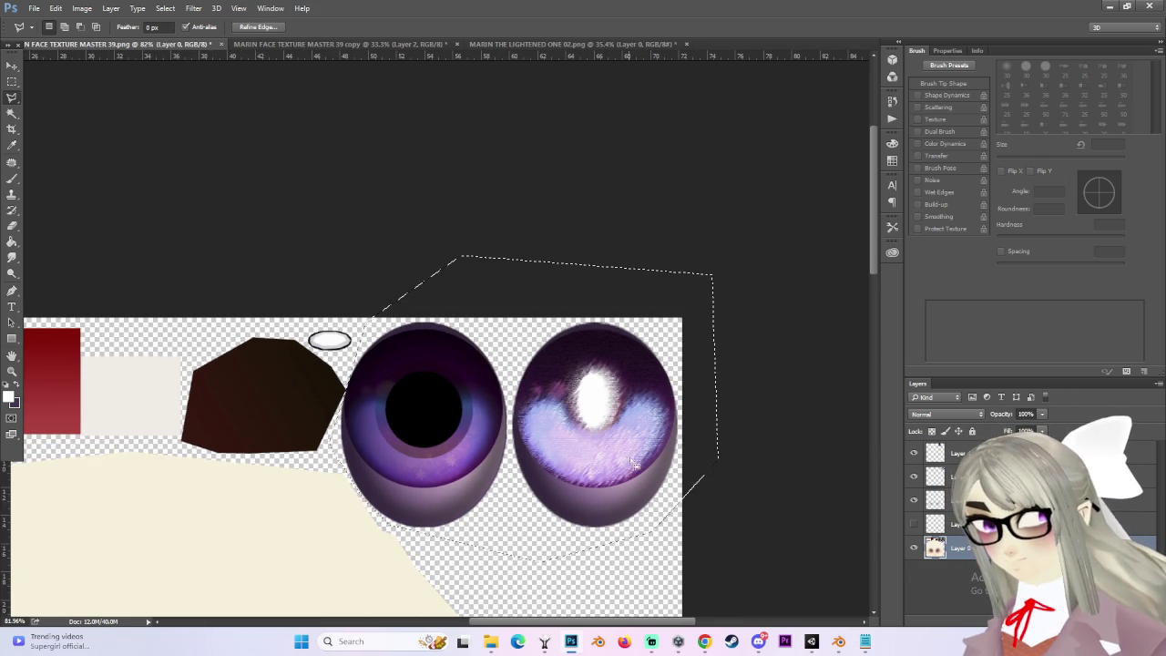
left_click(914, 475)
left_click(914, 476)
left_click(914, 499)
left_click(914, 500)
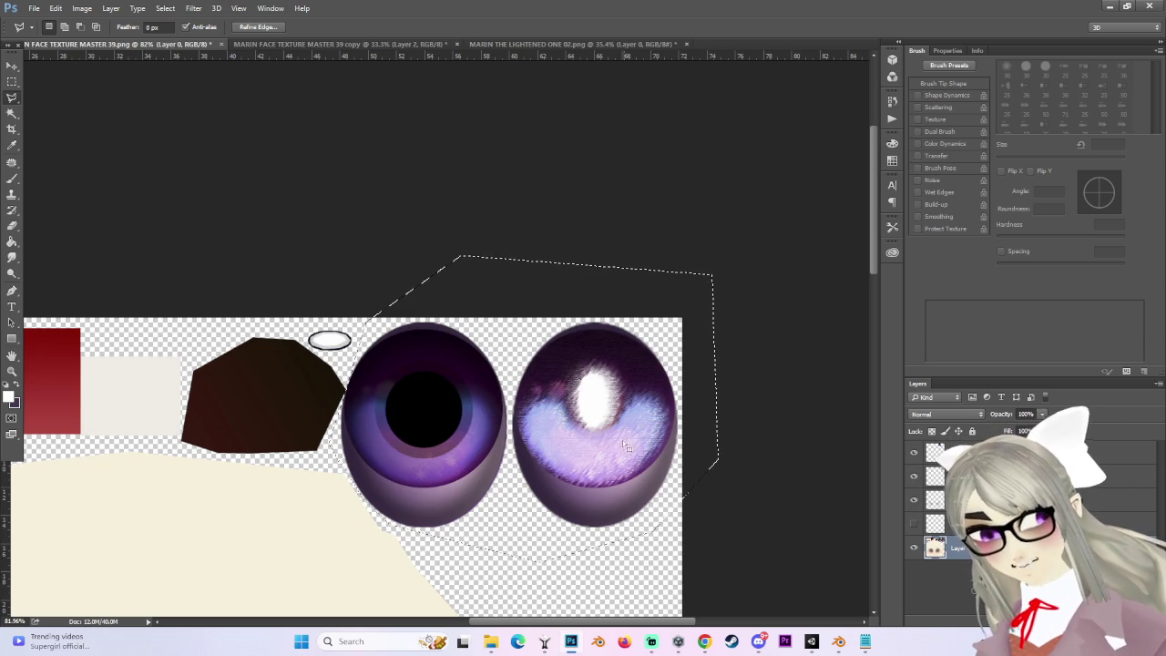
key("ctrl+d")
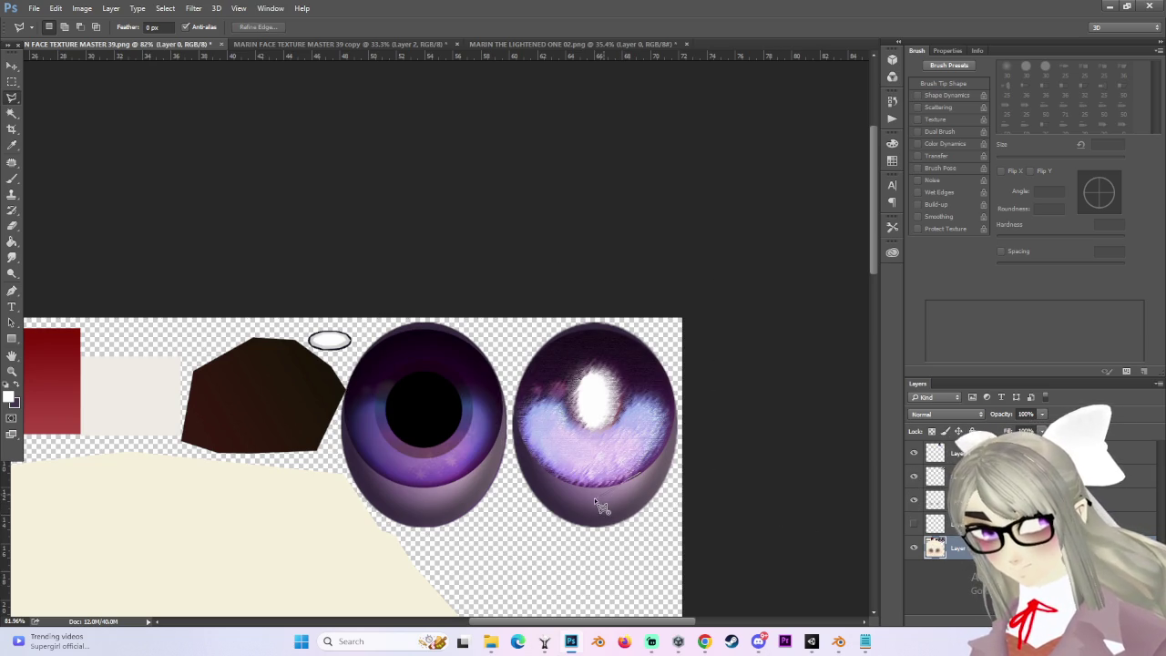
key("Return")
key("Return")
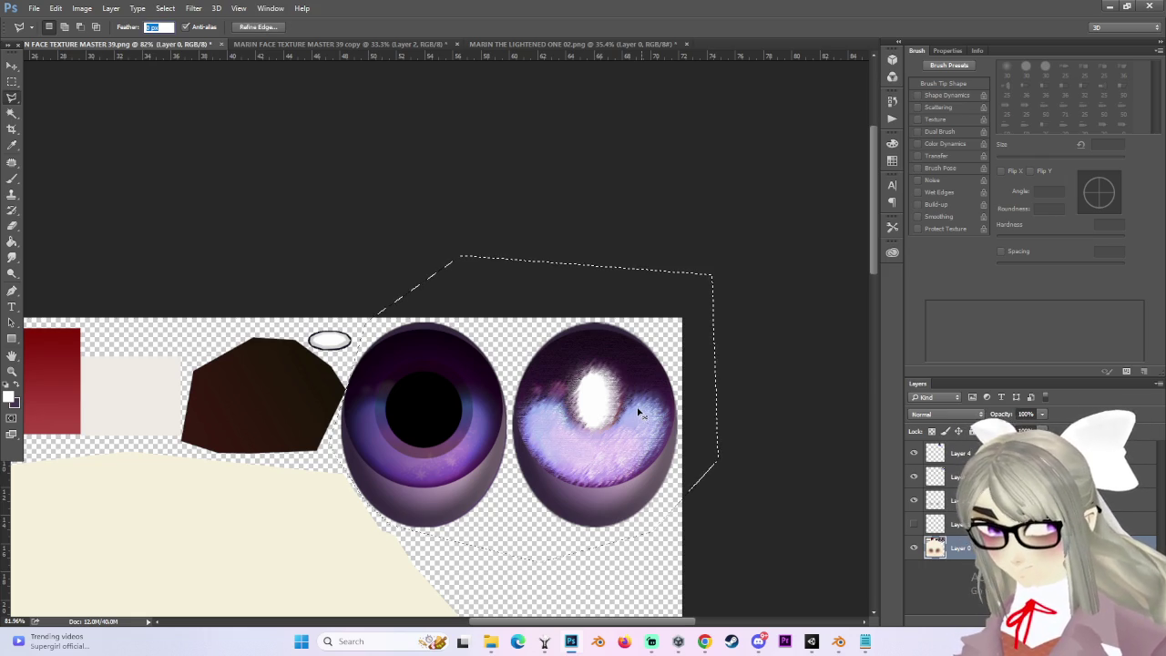
key("ctrl+j")
left_click(914, 549)
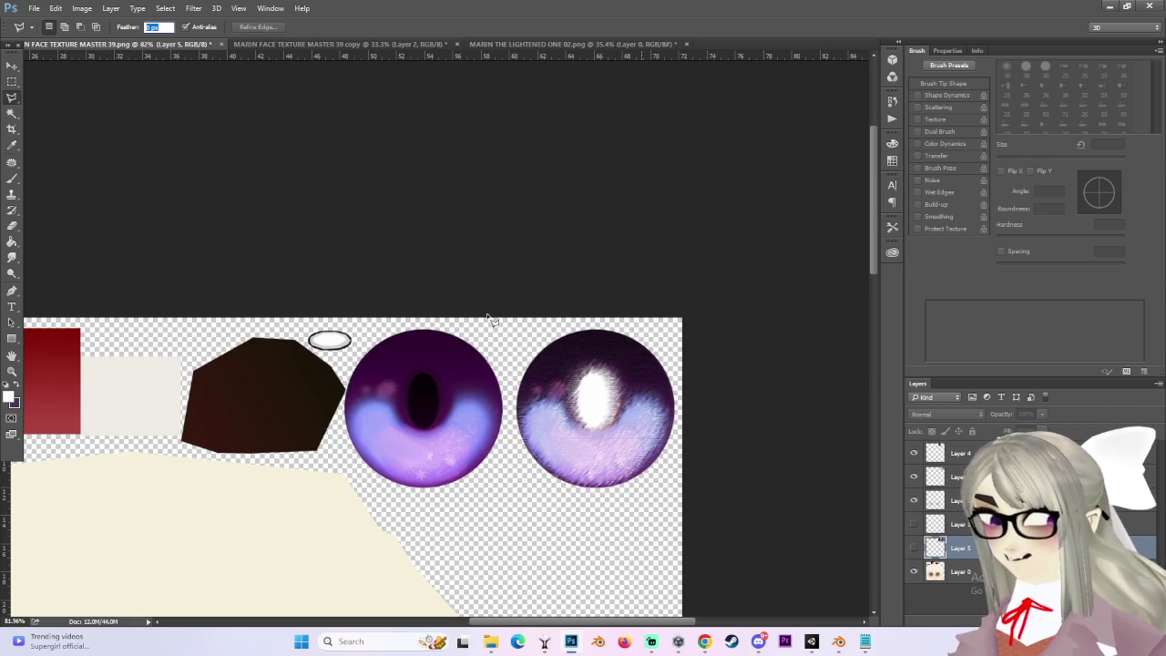
Save the face texture as PNG 'MARIN FACE TEXTURE MASTER 45' in MARIN SCRATCH TEXTURES.
left_click(35, 9)
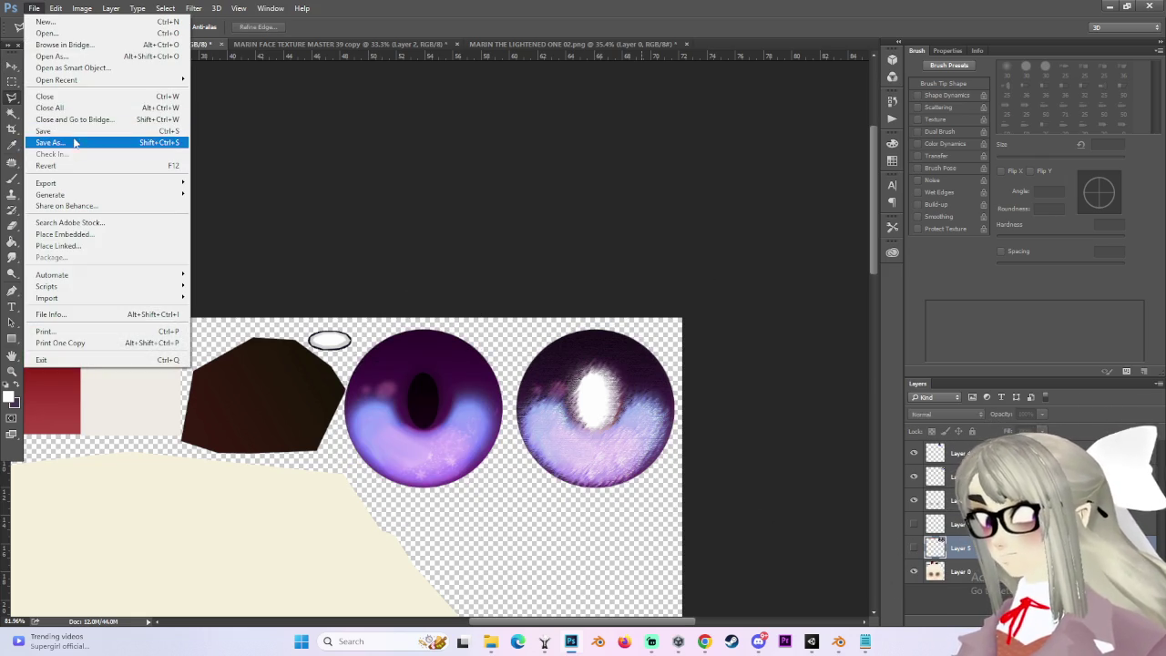
left_click(72, 142)
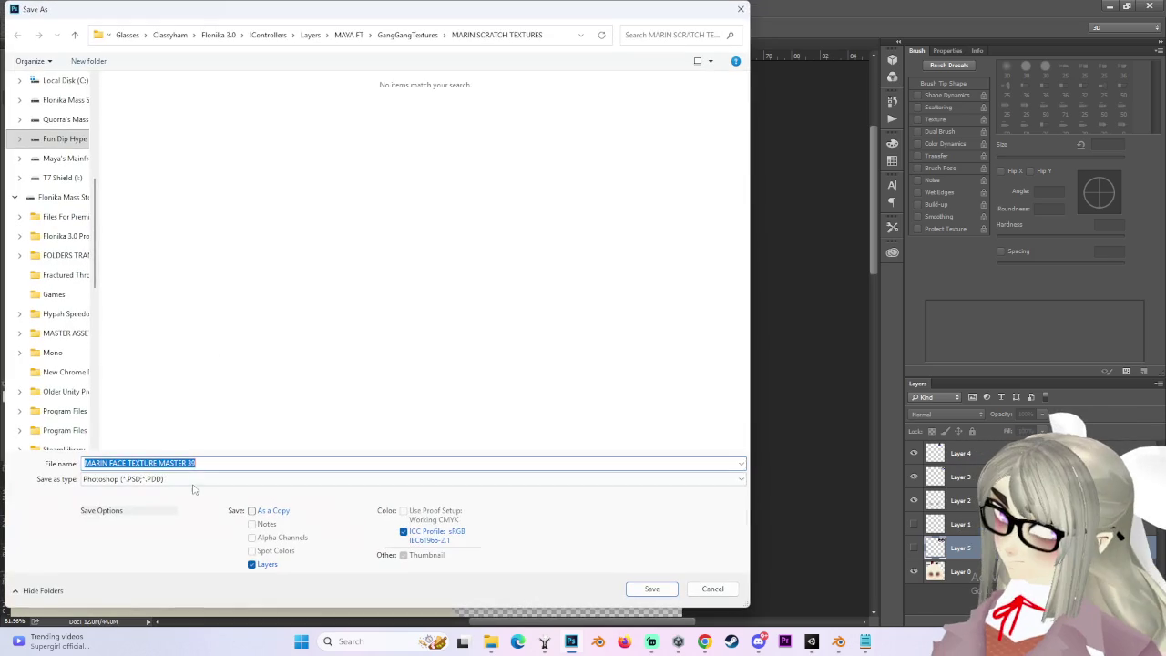
left_click(136, 478)
left_click(141, 422)
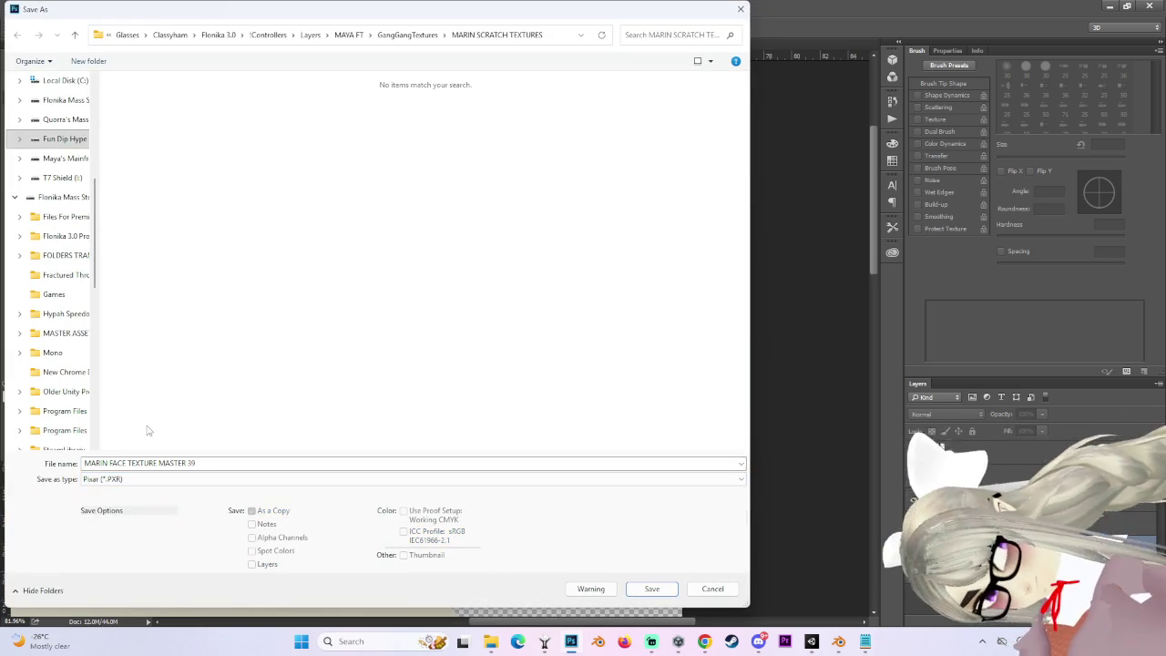
left_click(146, 479)
left_click(119, 431)
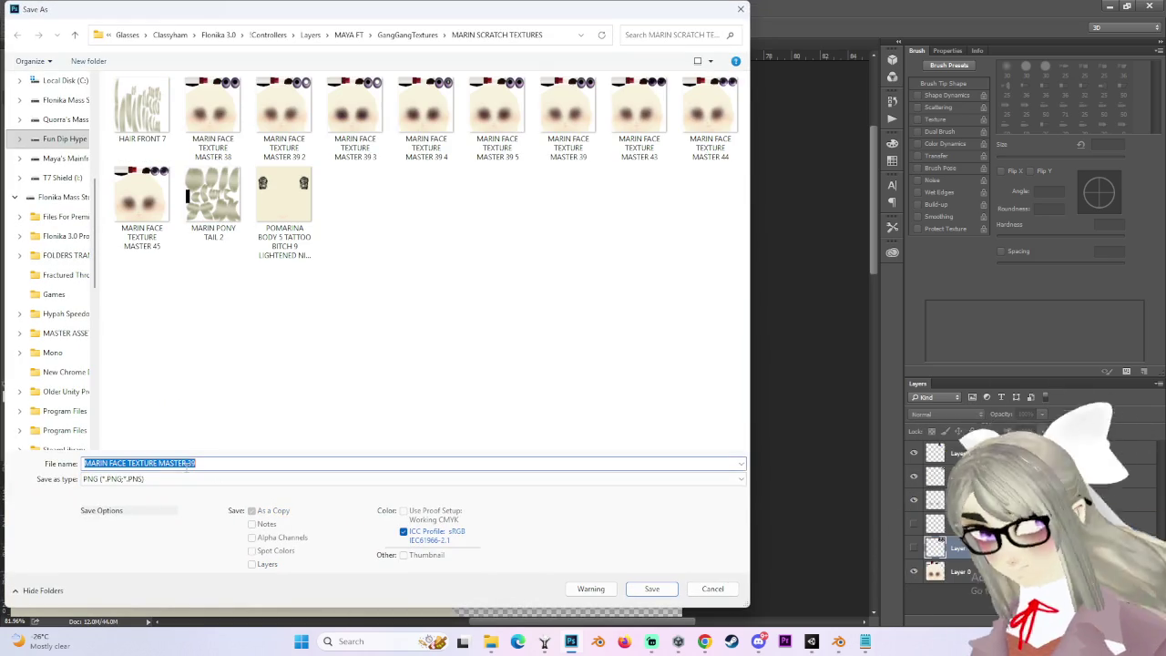
left_click(141, 201)
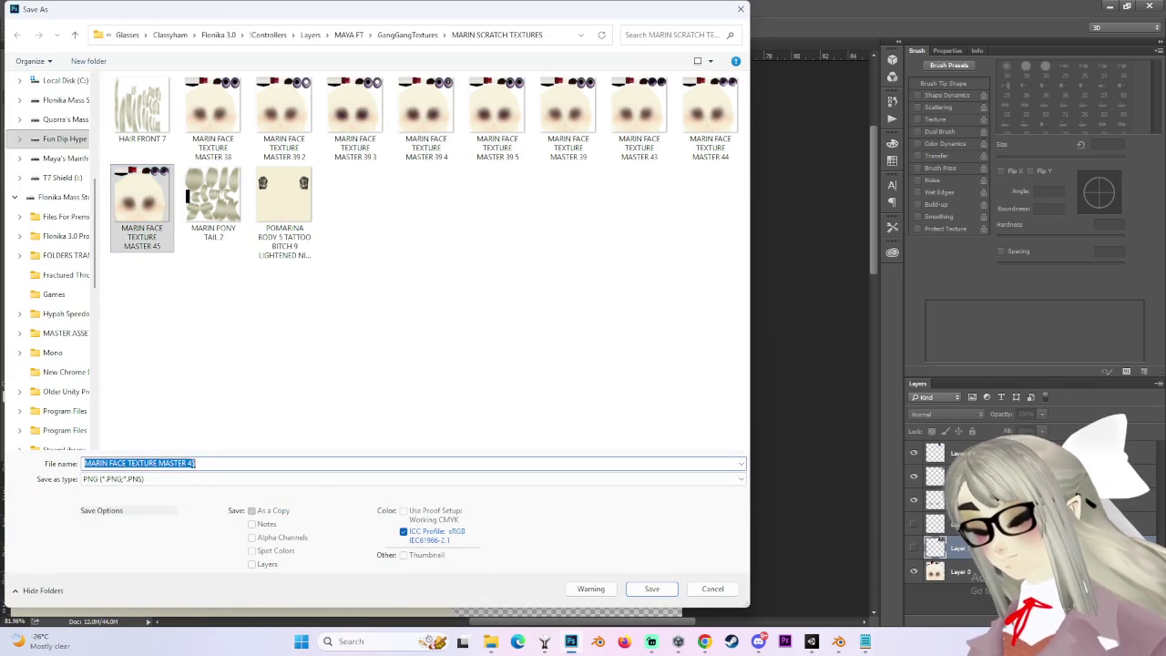
key("Return")
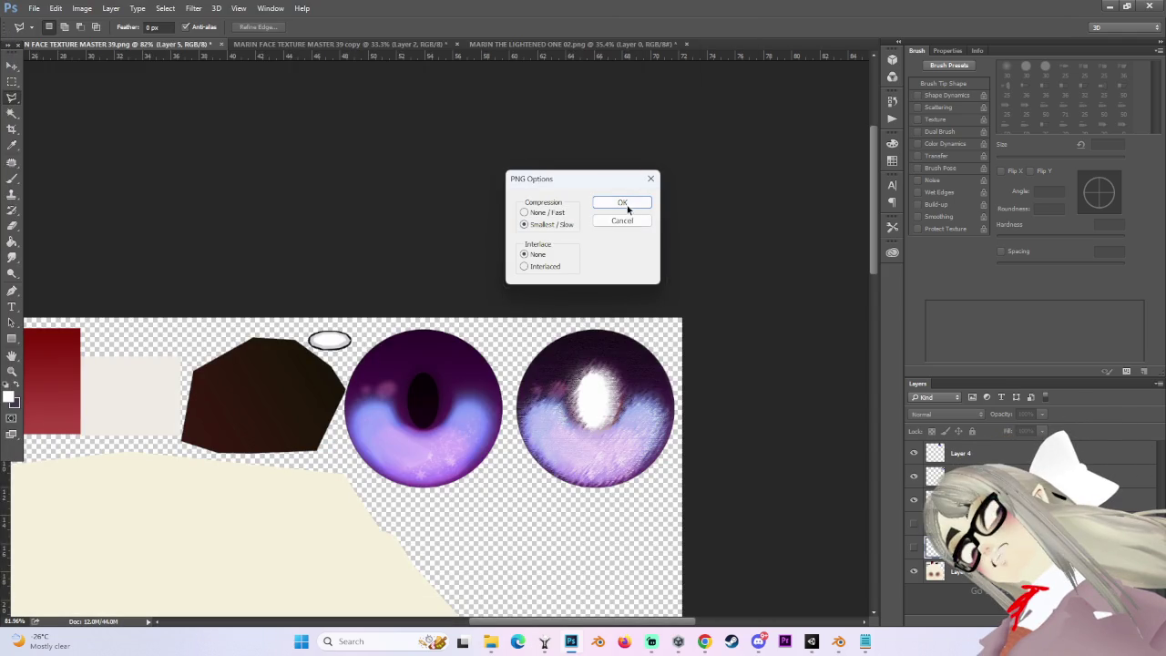
left_click(627, 208)
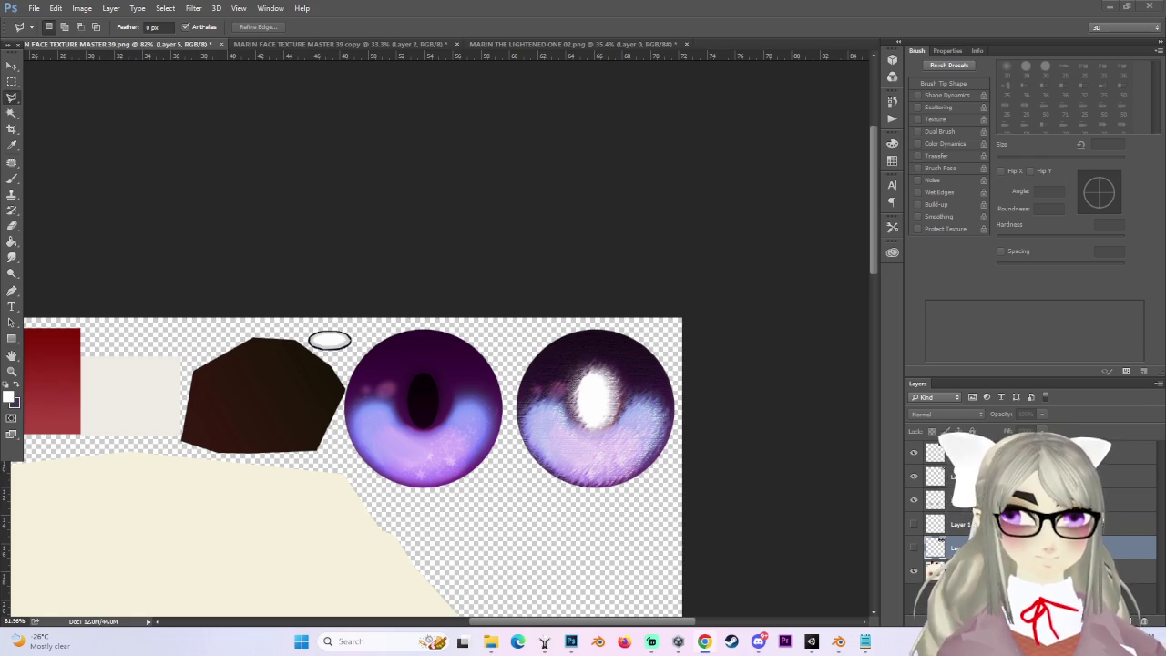
Back in Unity, select the left avatar's Body and scroll through its facial BlendShapes.
key("alt+Tab")
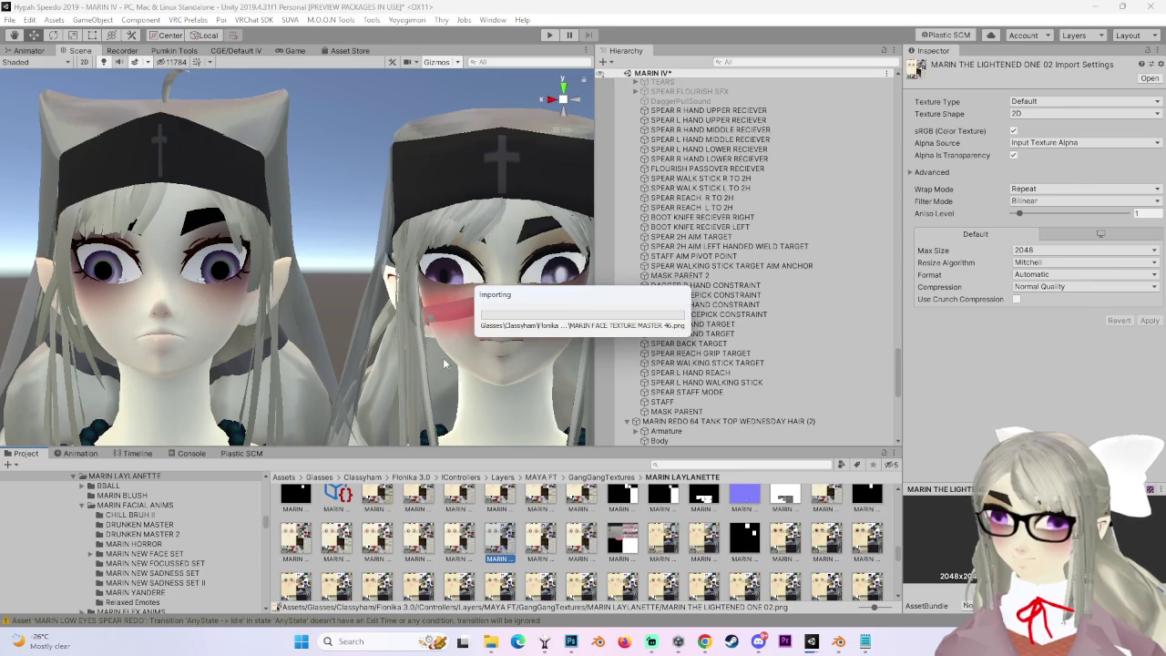
left_click_drag(463, 384, 275, 334)
left_click(271, 307)
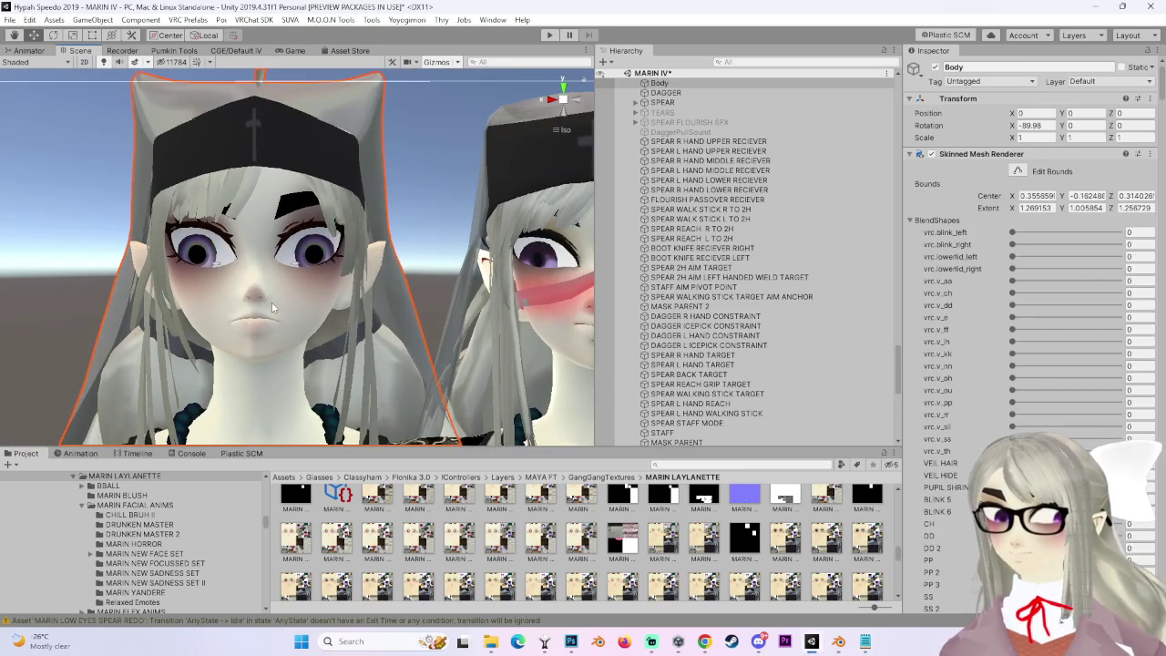
scroll("down", 3)
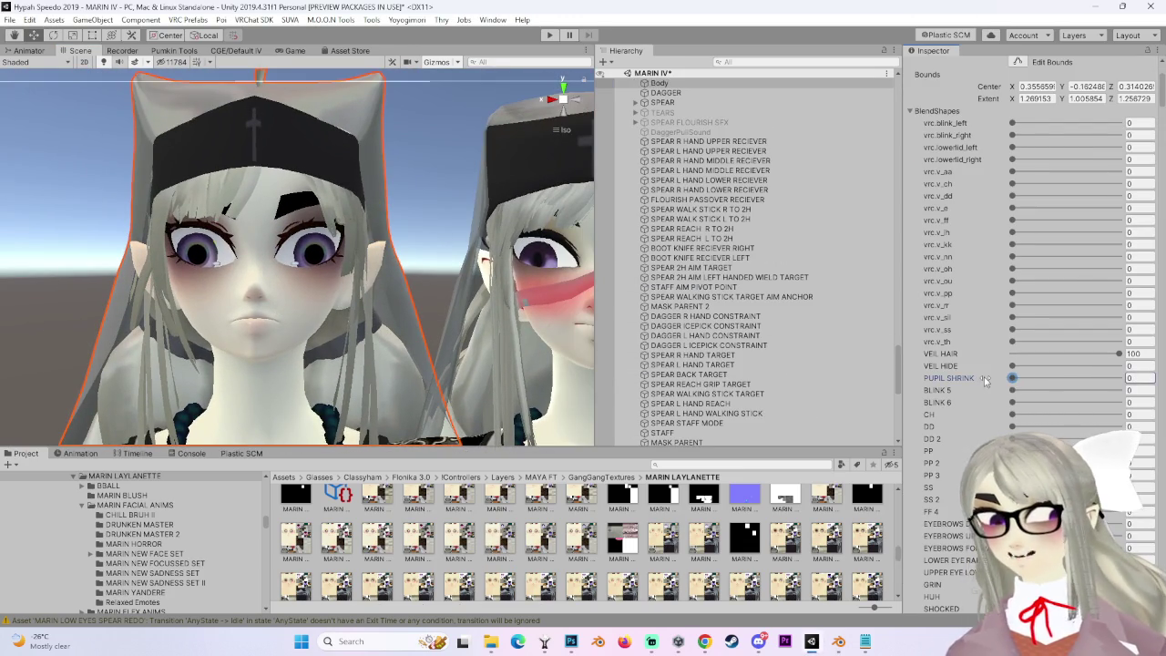
scroll("up", 3)
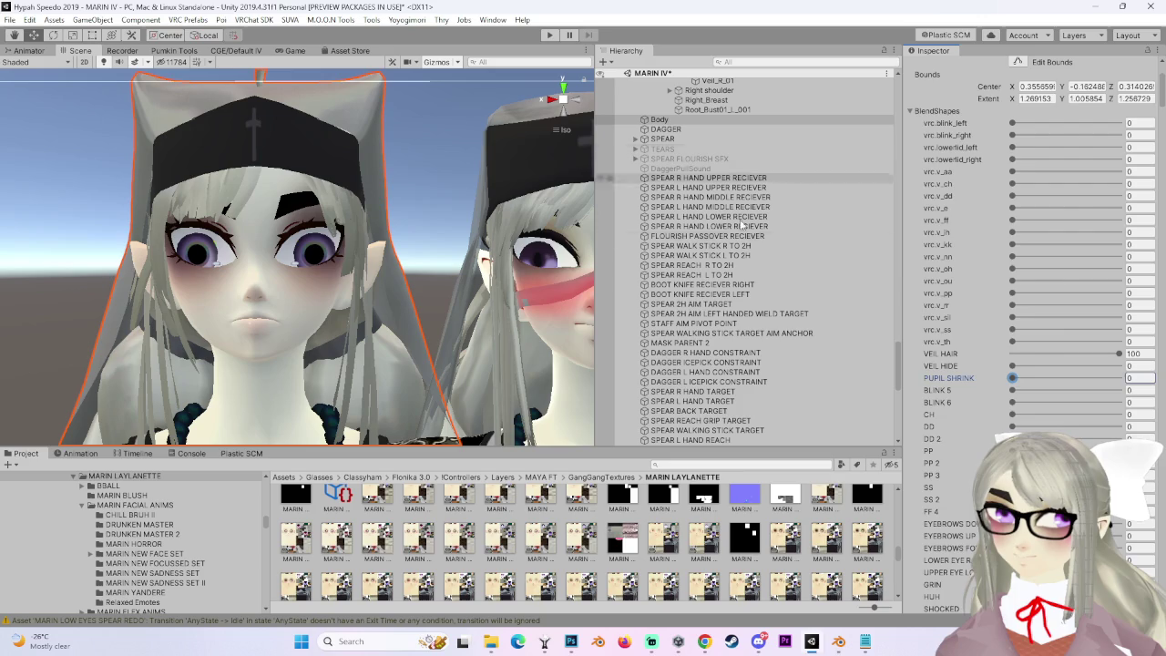
scroll("down", 3)
scroll("down", 3)
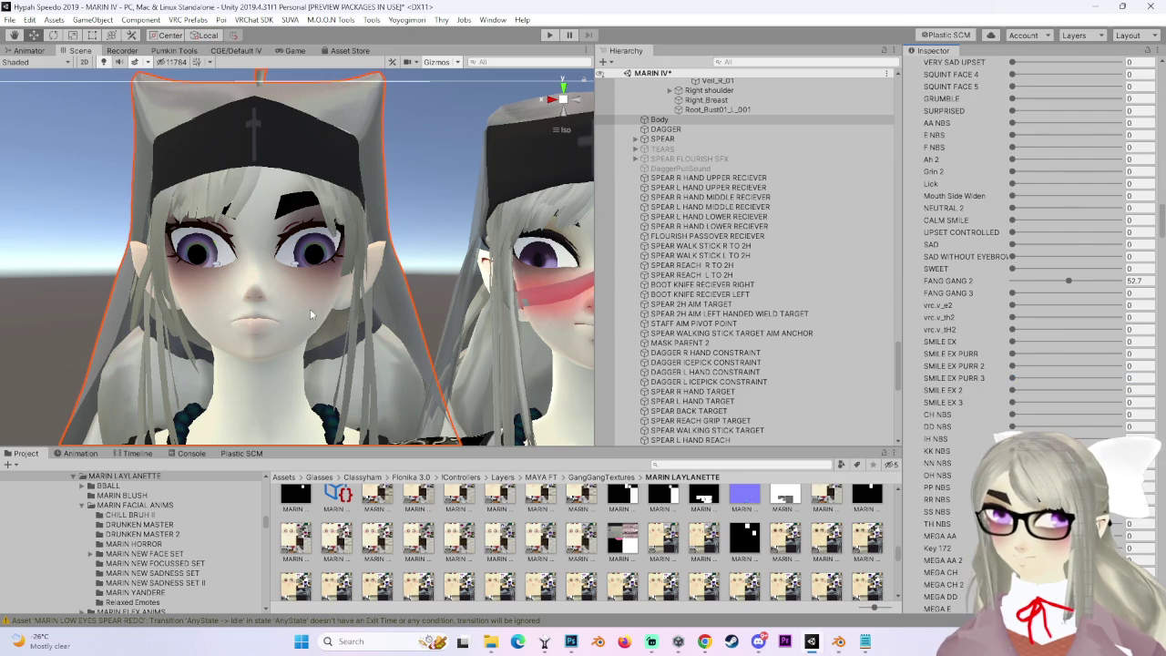
scroll("up", 3)
Compare the three characters' faces, then expand the WEDNESDAY HAIR avatar's parts.
left_click_drag(313, 310, 393, 278)
scroll("down", 3)
scroll("down", 3)
left_click_drag(587, 285, 441, 290)
left_click_drag(339, 290, 338, 342)
left_click(369, 305)
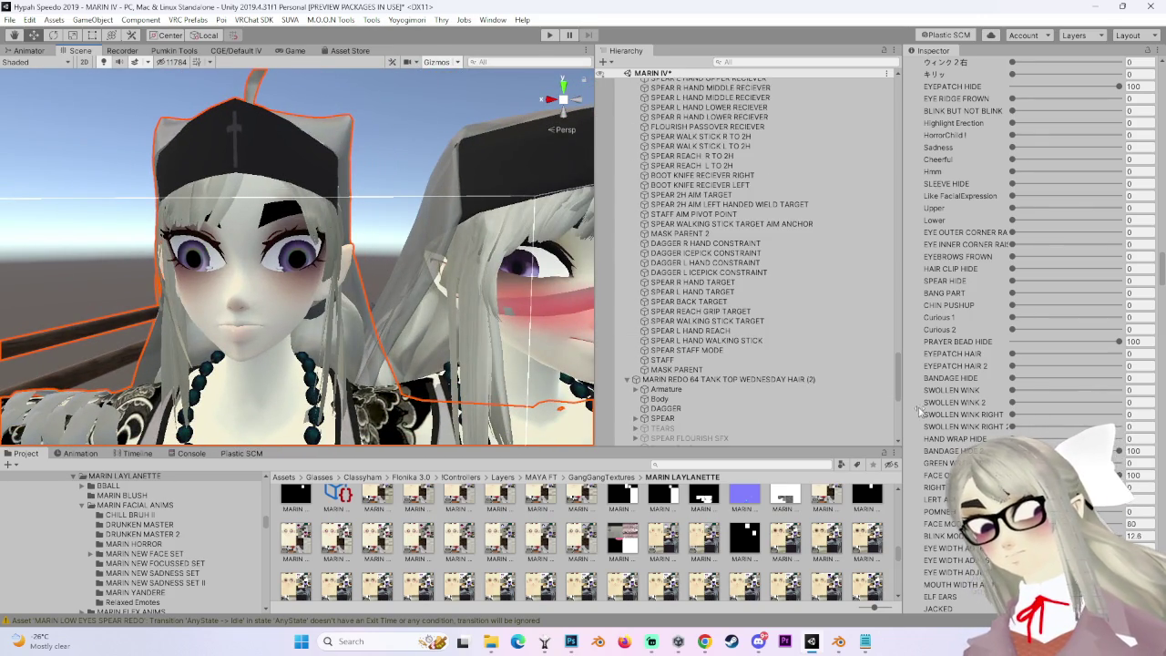
Select WEDNESDAY HAIR's Body and locate its MARIN FACE TEXTURE MASTER 38 texture in the Project.
left_click(659, 401)
scroll("down", 3)
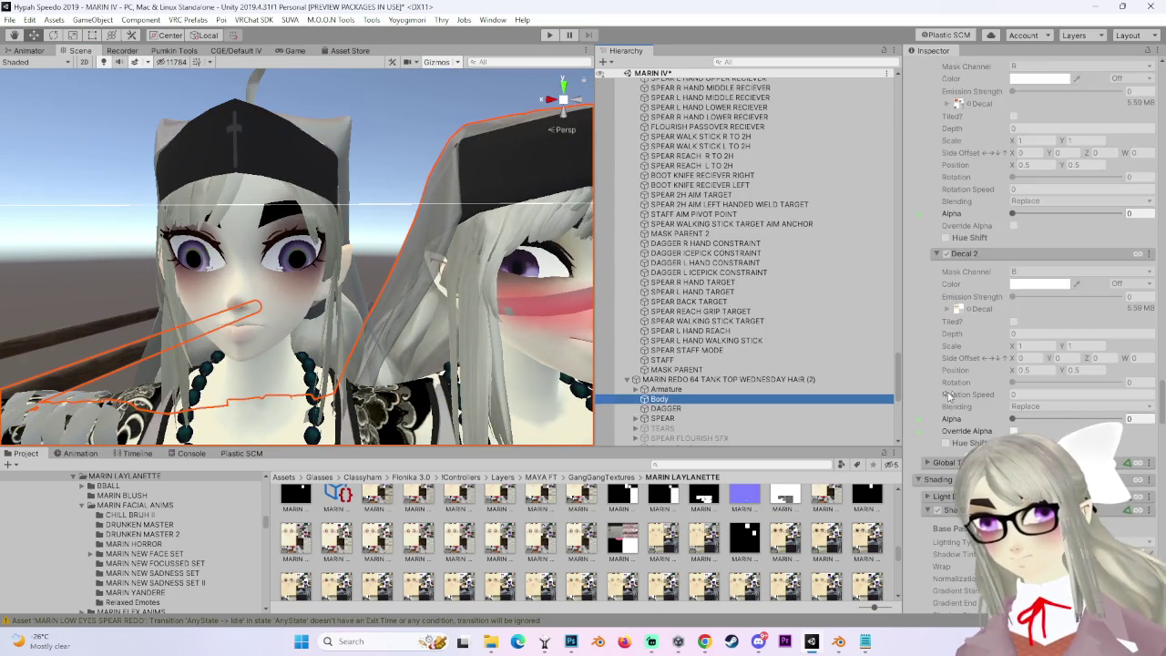
scroll("down", 3)
scroll("down", 3)
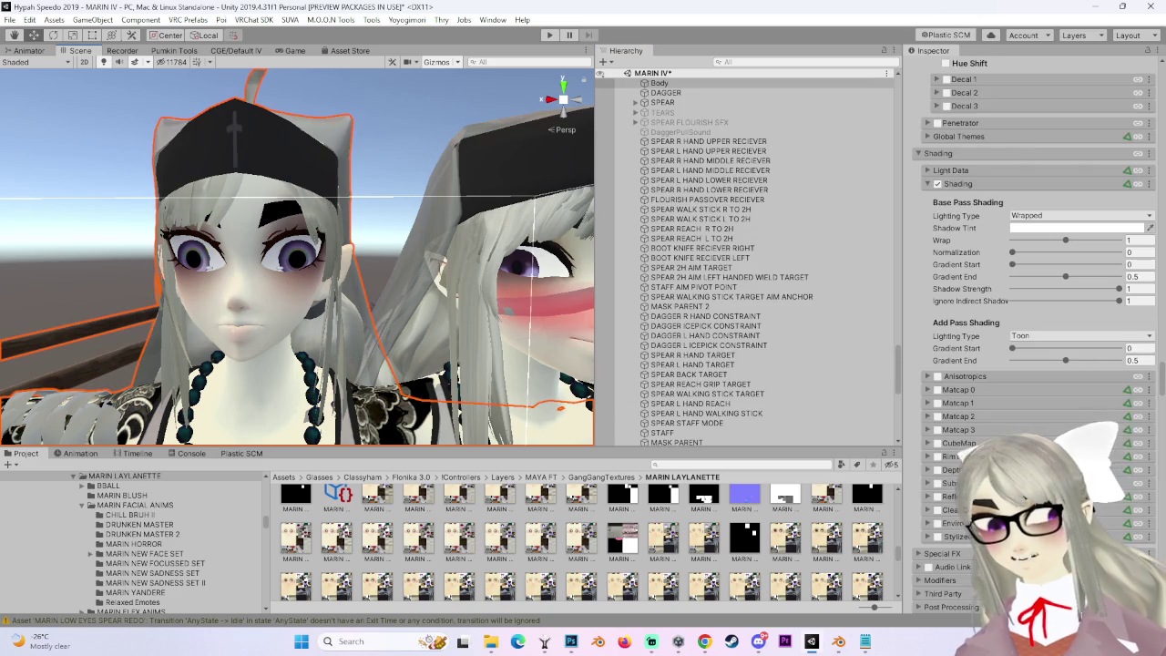
scroll("down", 3)
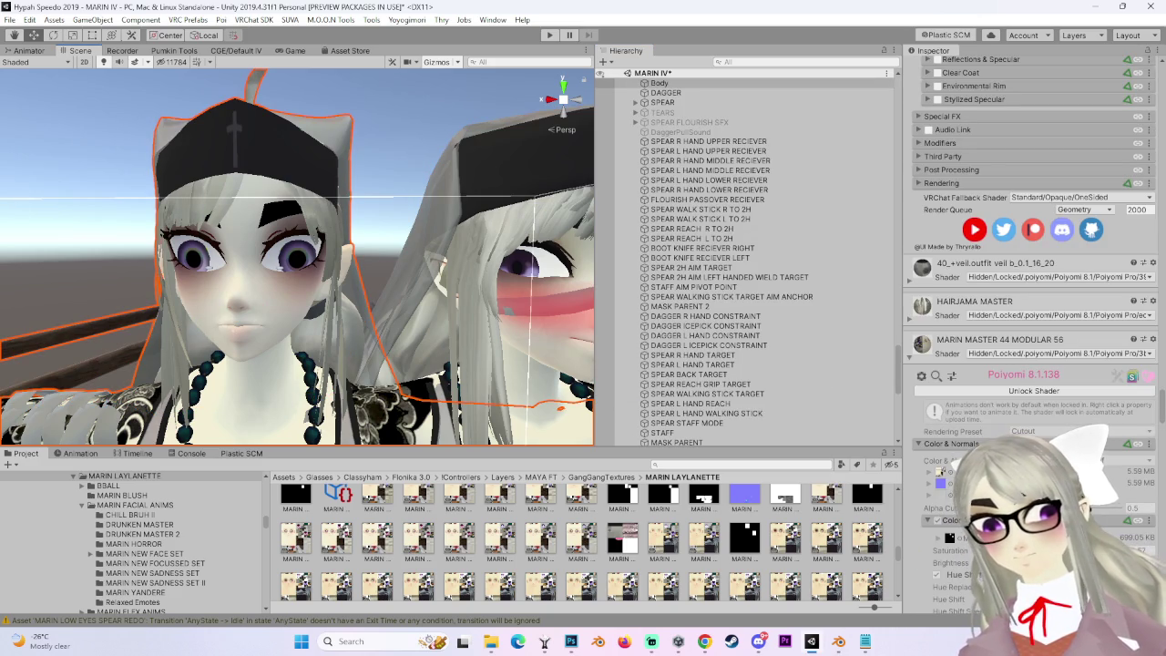
scroll("down", 3)
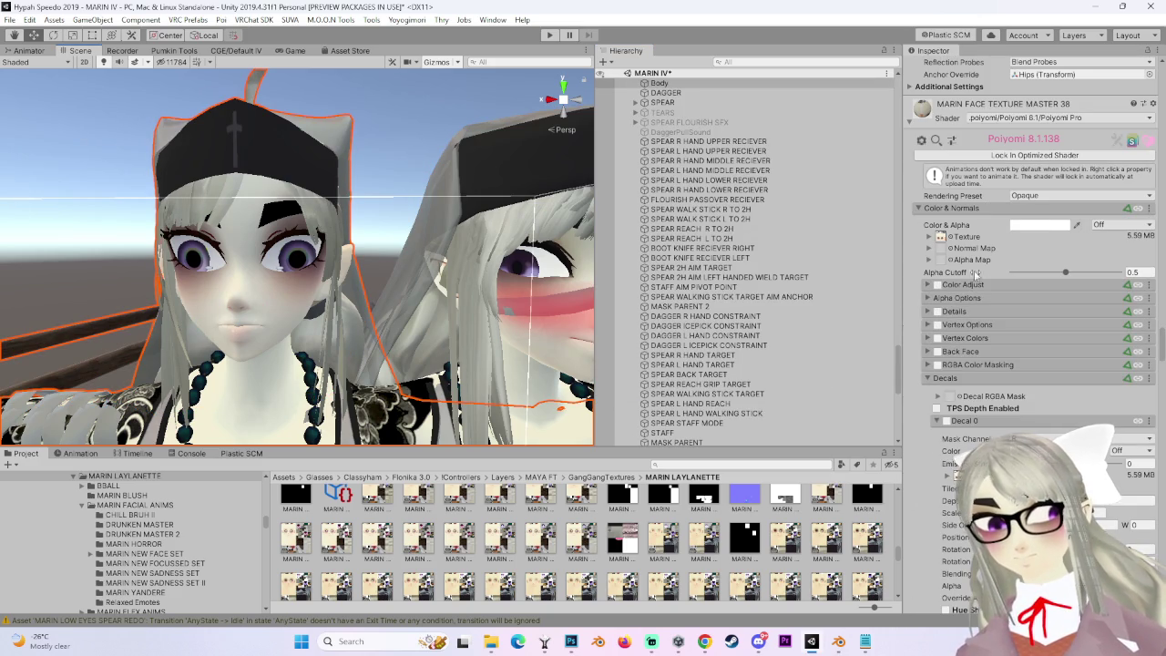
left_click(941, 237)
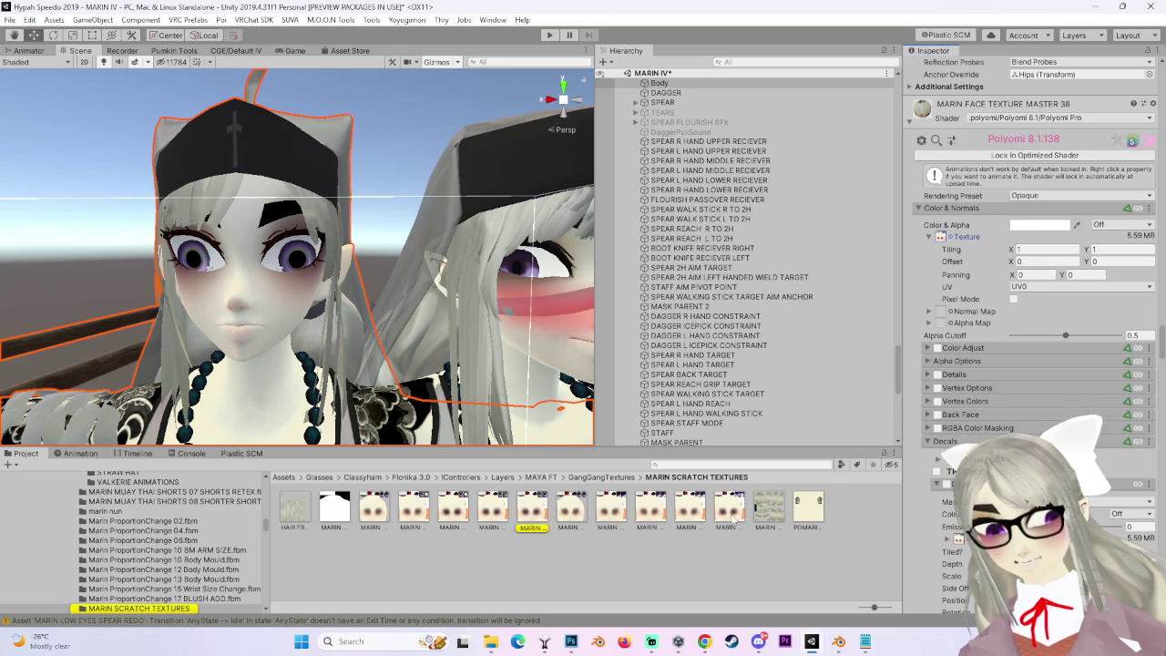